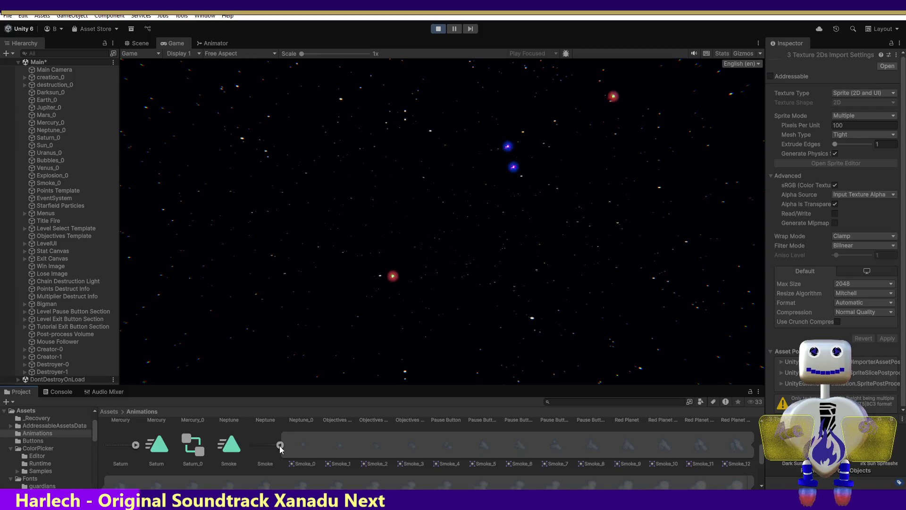
Collapse the Smoke sprite's sub-images and exit Play mode back to the title scene
click(280, 445)
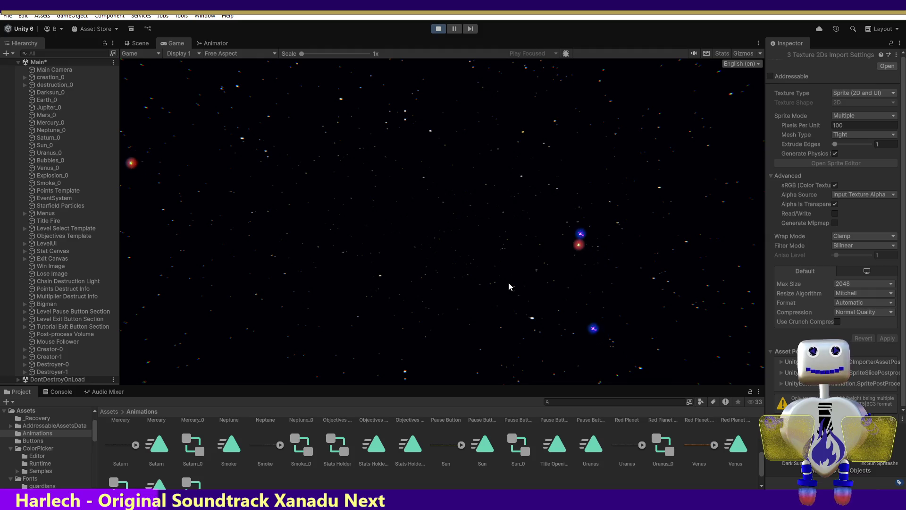
click(438, 28)
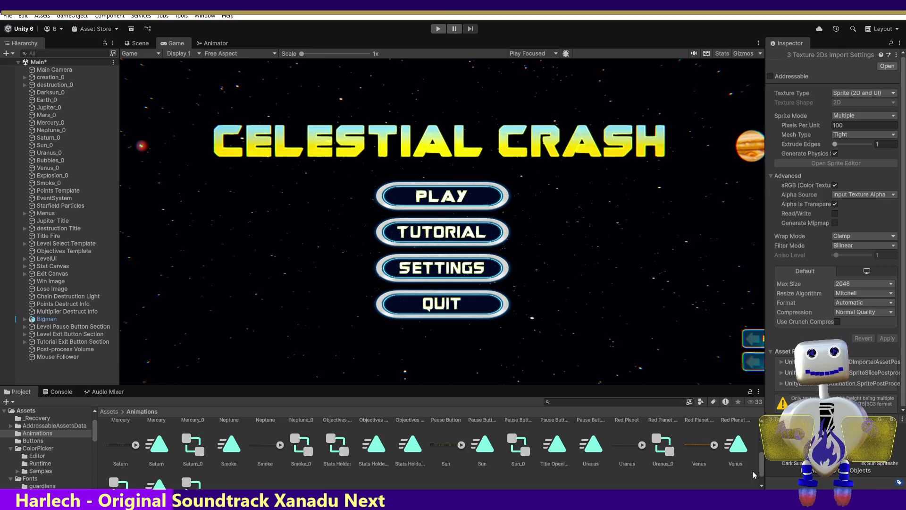
scroll(762, 475, down, 2)
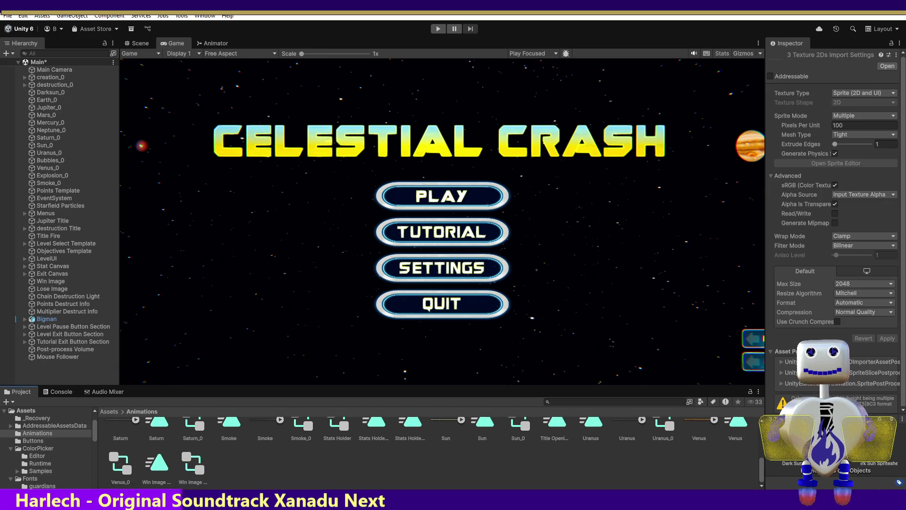
scroll(661, 450, up, 1)
click(699, 442)
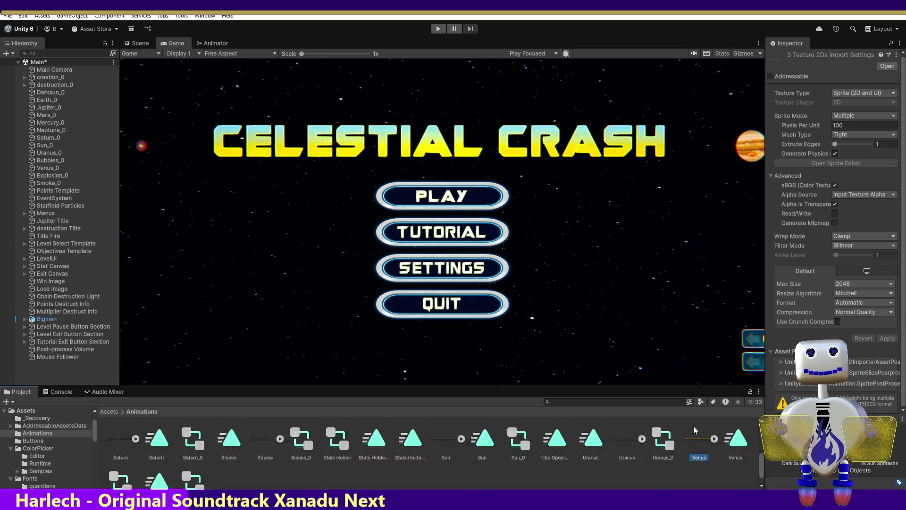
ctrl+click(622, 442)
ctrl+click(448, 451)
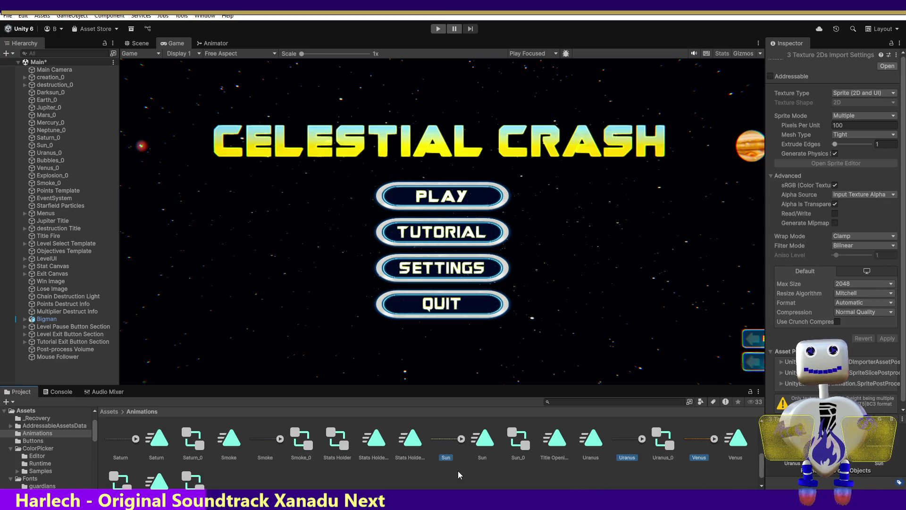
ctrl+click(266, 453)
ctrl+click(121, 444)
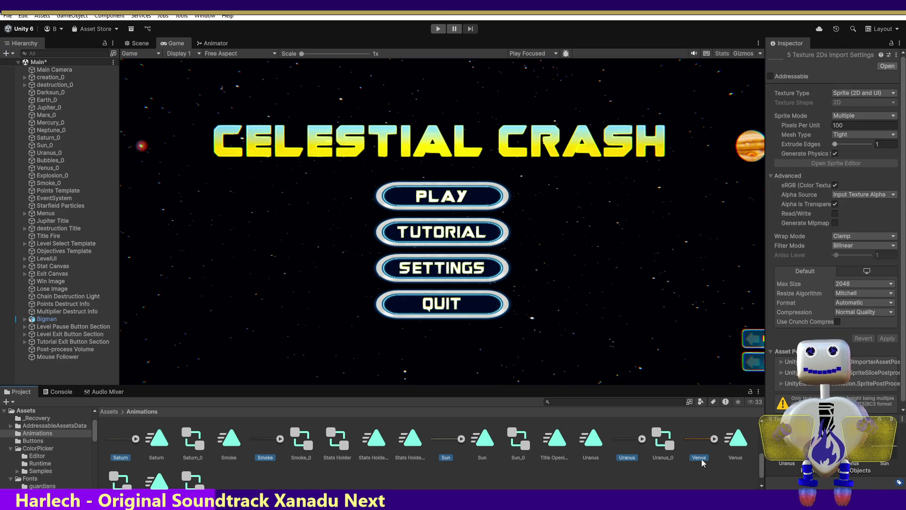
scroll(698, 449, up, 2)
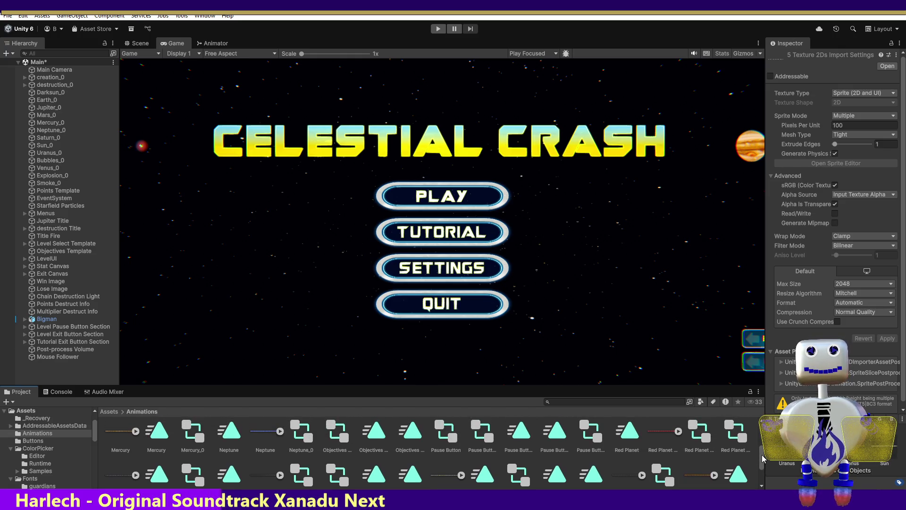
ctrl+click(653, 438)
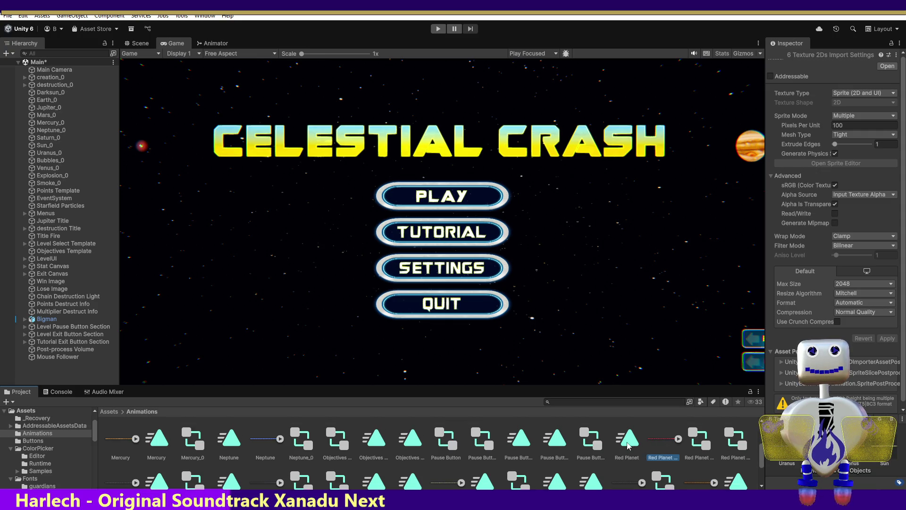
ctrl+click(629, 449)
ctrl+click(705, 449)
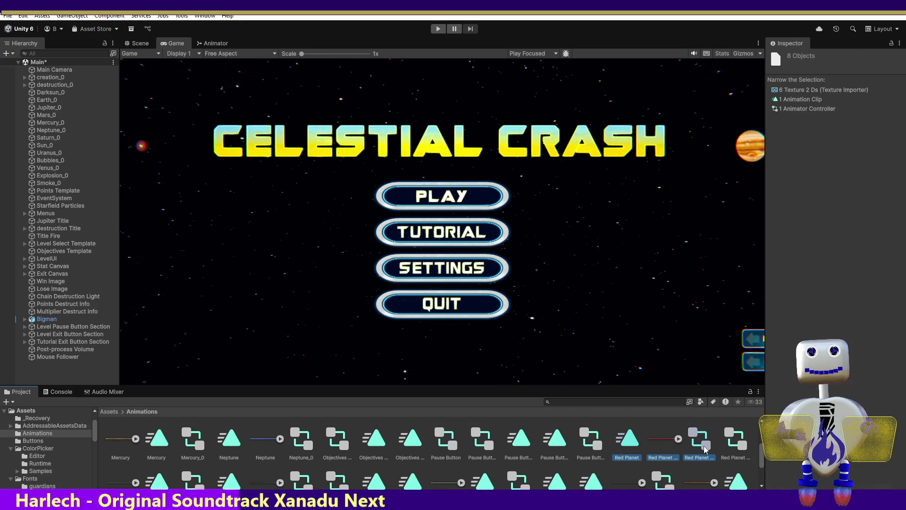
ctrl+click(727, 444)
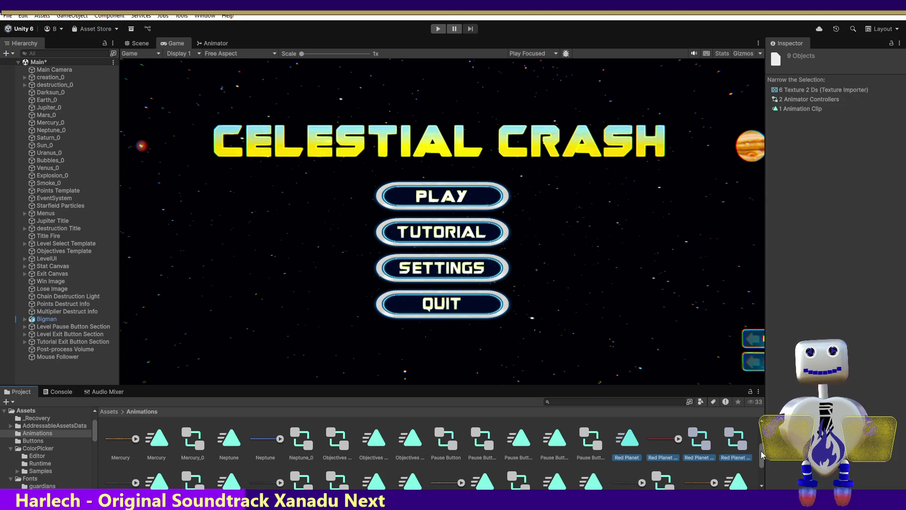
scroll(755, 460, down, 2)
scroll(767, 464, up, 1)
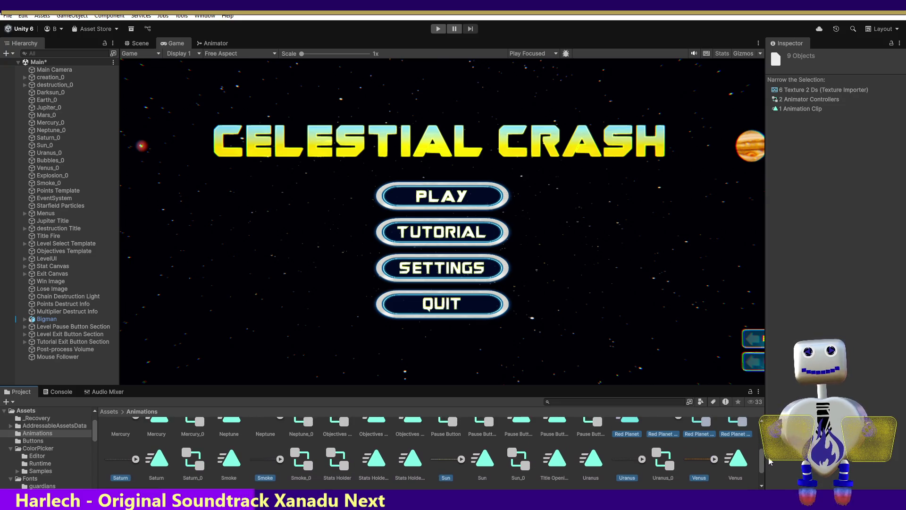
scroll(769, 457, up, 1)
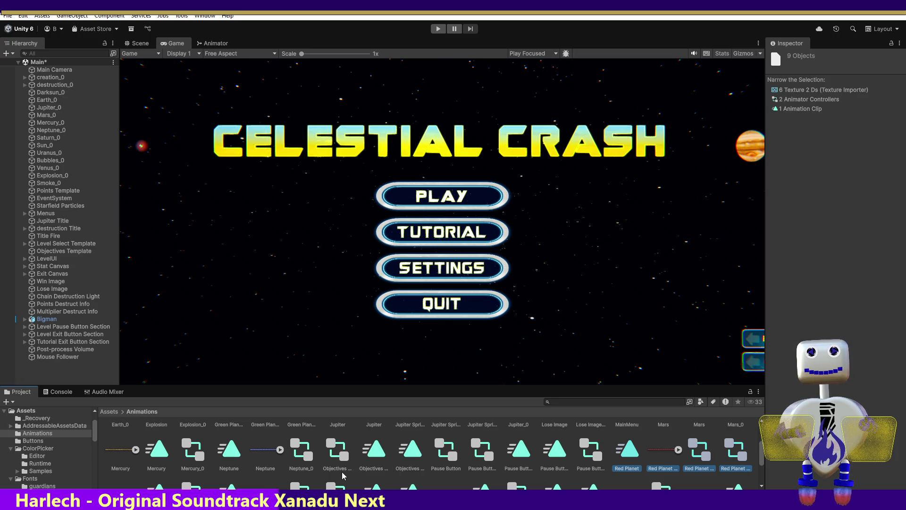
ctrl+click(259, 460)
ctrl+click(133, 462)
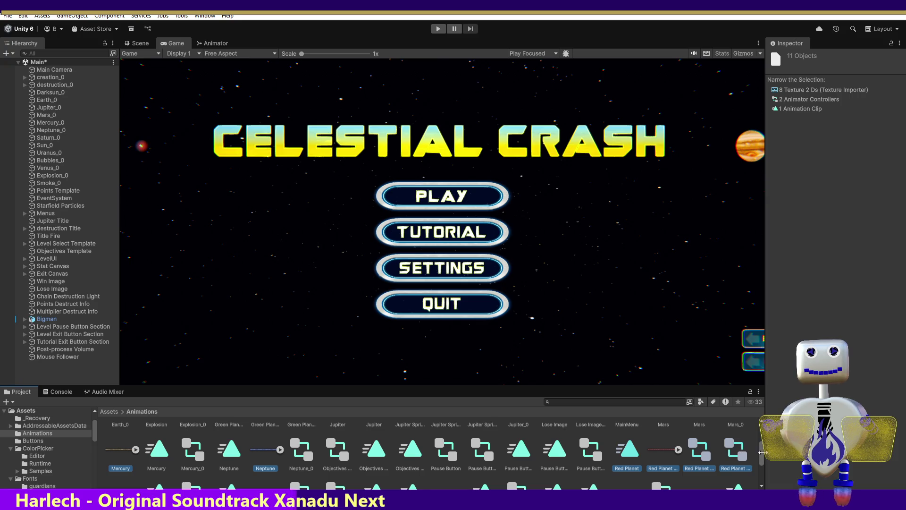
scroll(763, 445, up, 2)
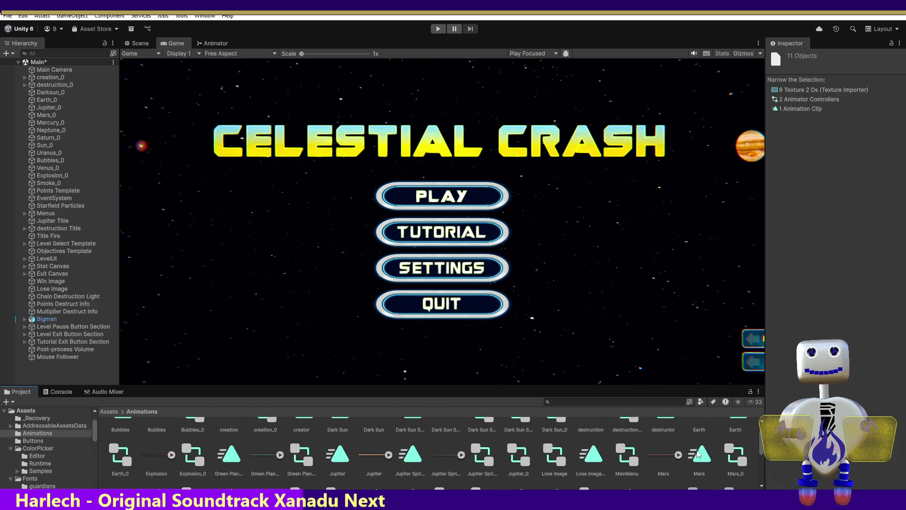
ctrl+click(663, 454)
ctrl+click(436, 467)
click(376, 466)
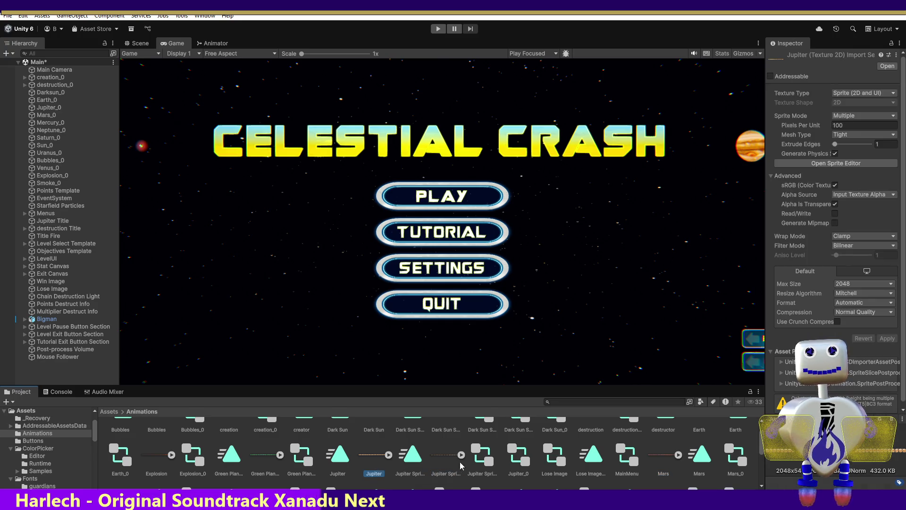
scroll(755, 446, down, 5)
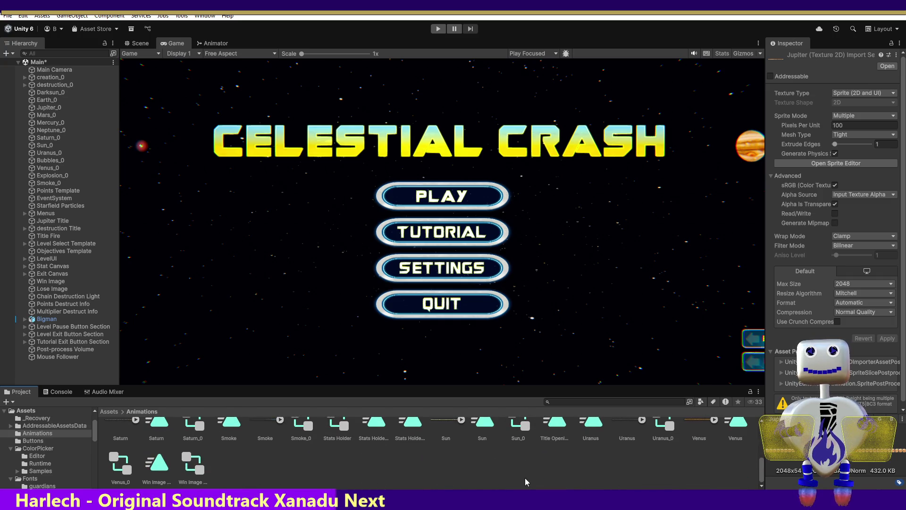
click(146, 484)
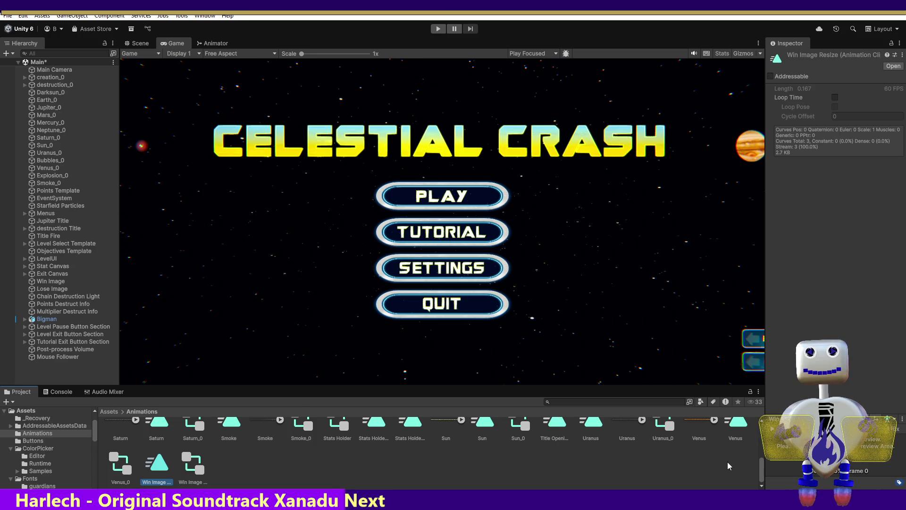
scroll(761, 469, up, 1)
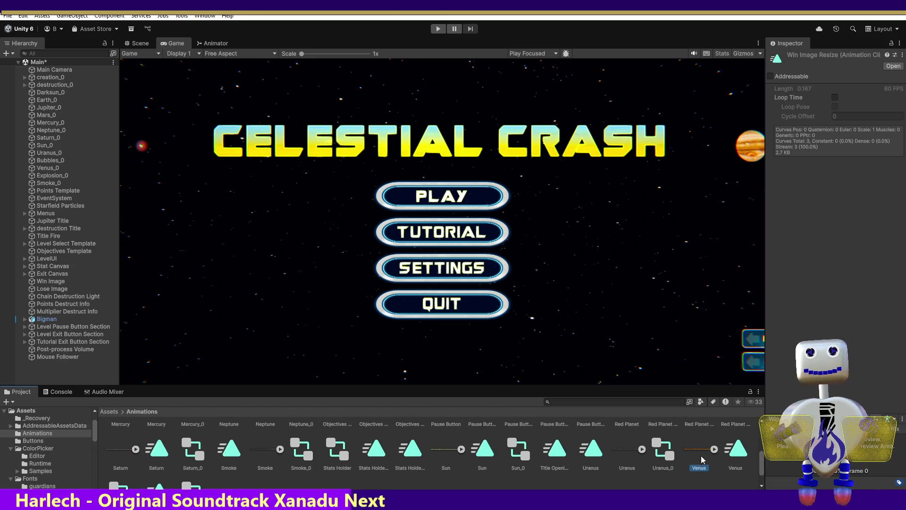
click(627, 468)
key(Right)
key(Right)
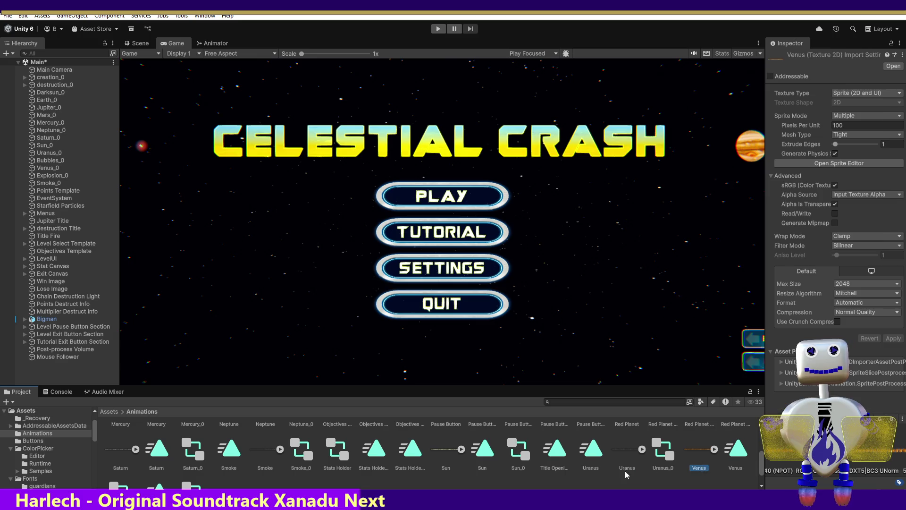
ctrl+click(618, 462)
Multi-select the Sun, Smoke, Saturn, Red Planet, Neptune and Mercury assets
ctrl+click(452, 468)
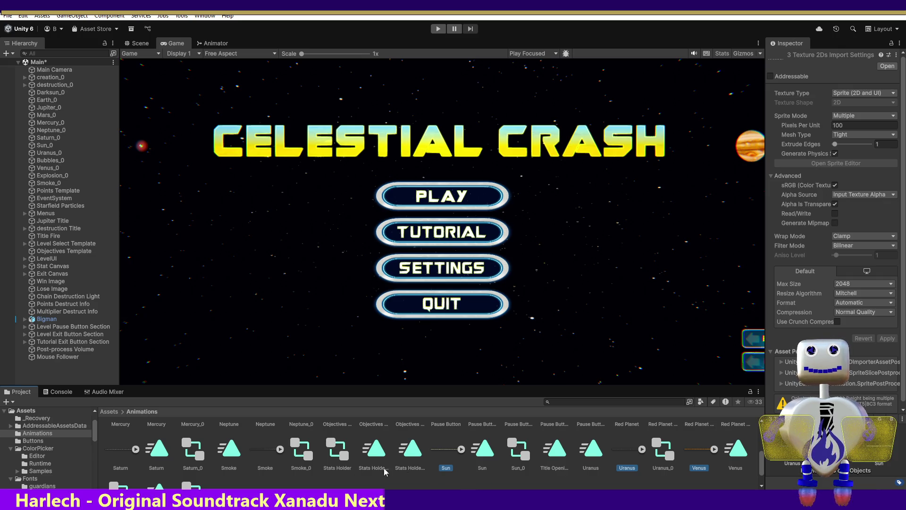
ctrl+click(273, 467)
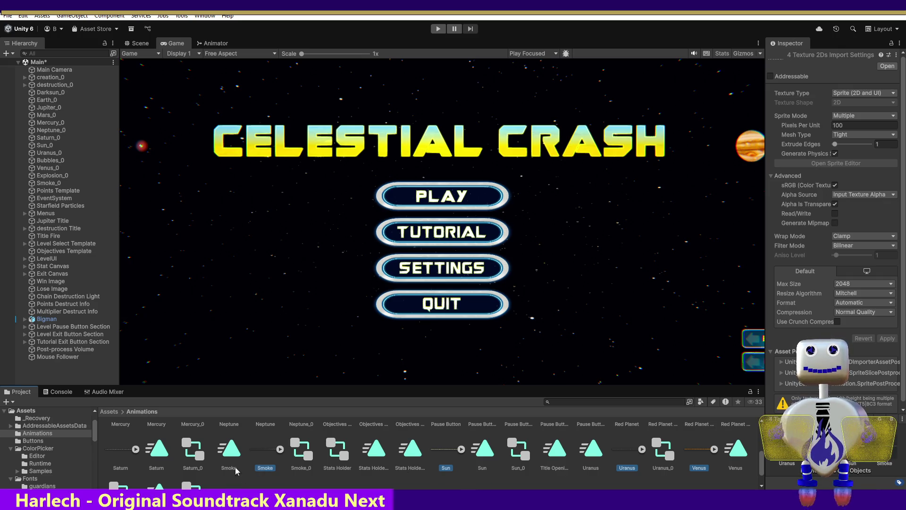
ctrl+click(128, 466)
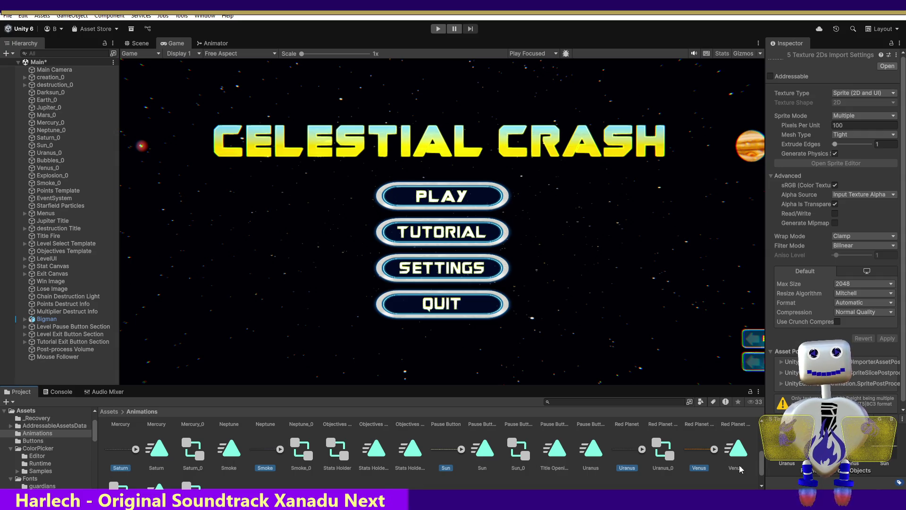
scroll(761, 459, up, 1)
scroll(761, 459, up, 1)
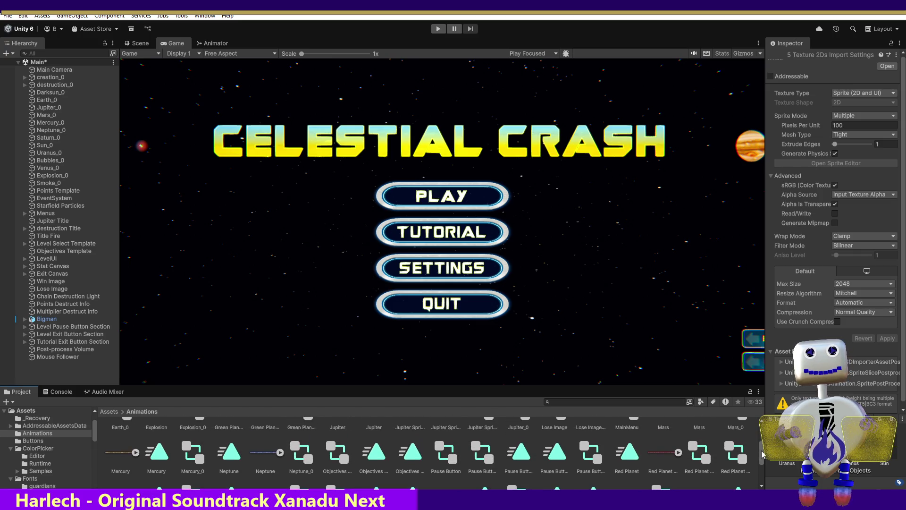
ctrl+click(741, 459)
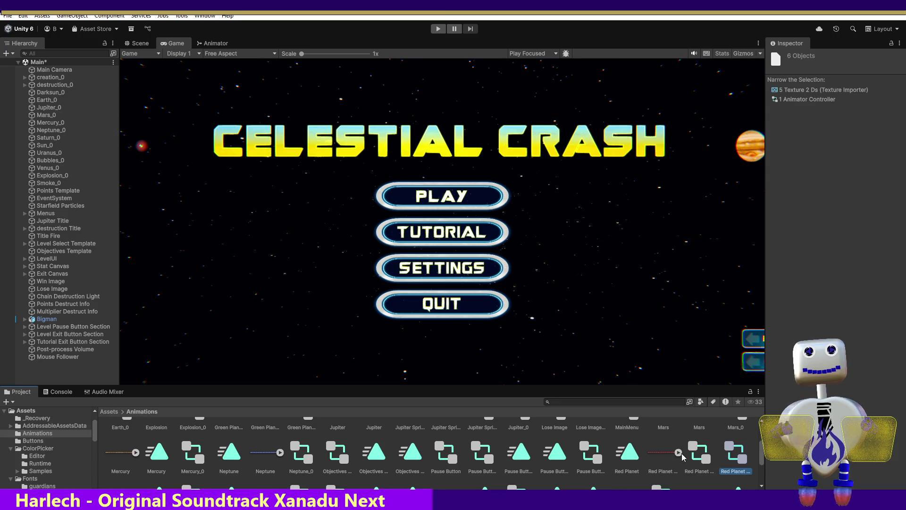
ctrl+click(684, 453)
ctrl+click(697, 457)
ctrl+click(634, 467)
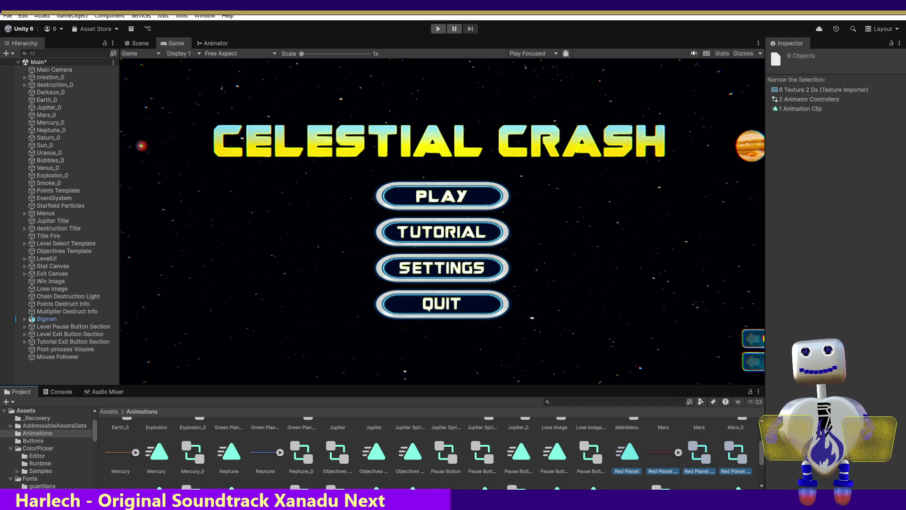
ctrl+click(271, 468)
ctrl+click(107, 462)
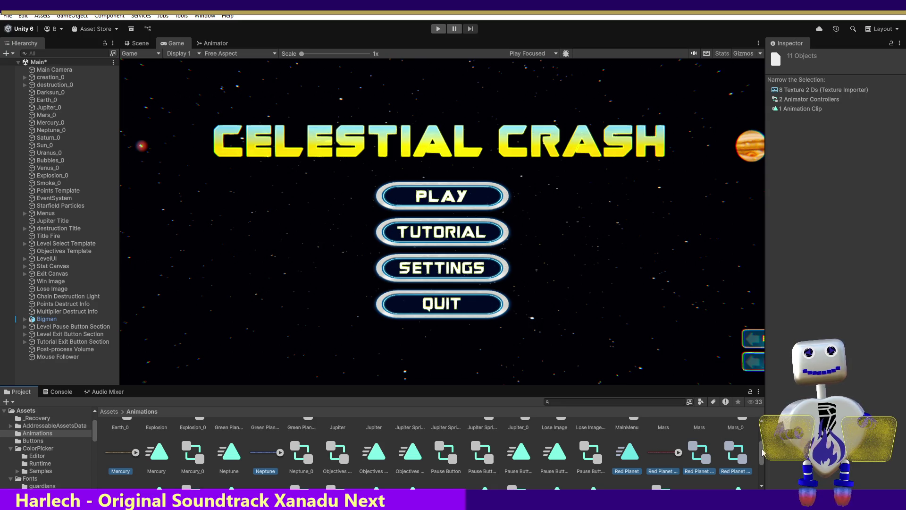
Add the Mars, Jupiter and green planet sprites, controllers and clips to the selection
scroll(763, 444, up, 2)
ctrl+click(666, 451)
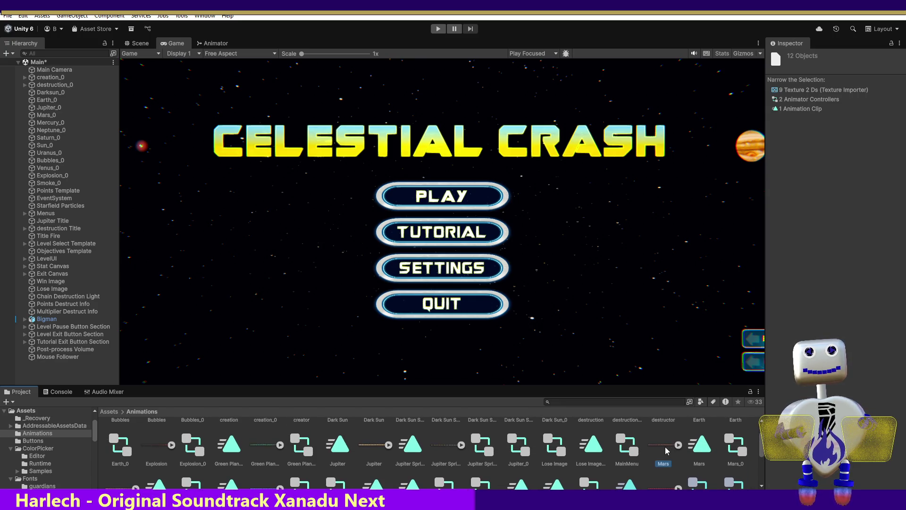
ctrl+click(448, 451)
ctrl+click(376, 453)
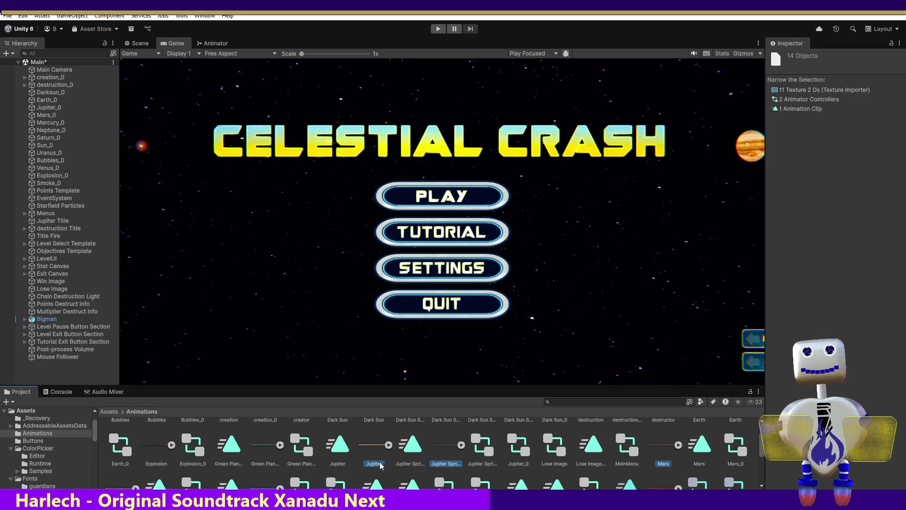
ctrl+click(420, 465)
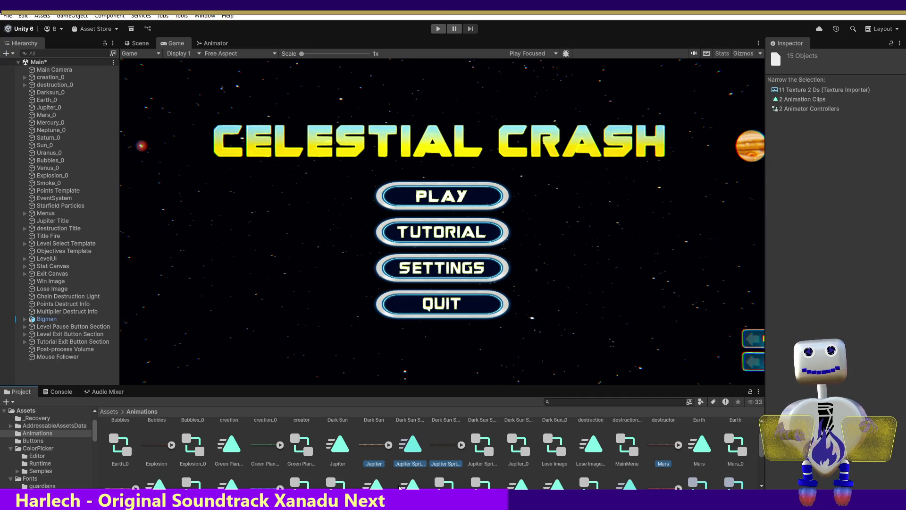
ctrl+click(261, 463)
ctrl+click(297, 457)
ctrl+click(234, 462)
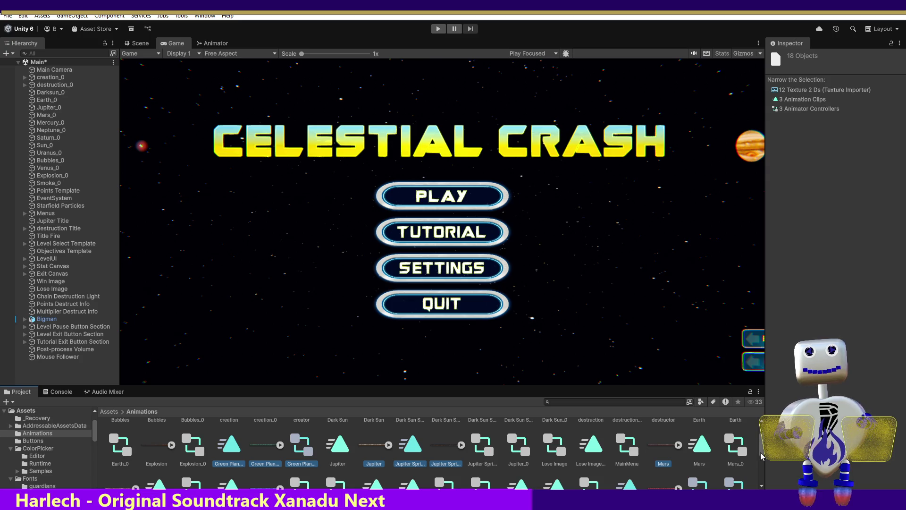
Add the Earth, dark sun and Bubbles assets, then cut the selection and open its context menu
scroll(762, 449, up, 2)
scroll(762, 448, up, 1)
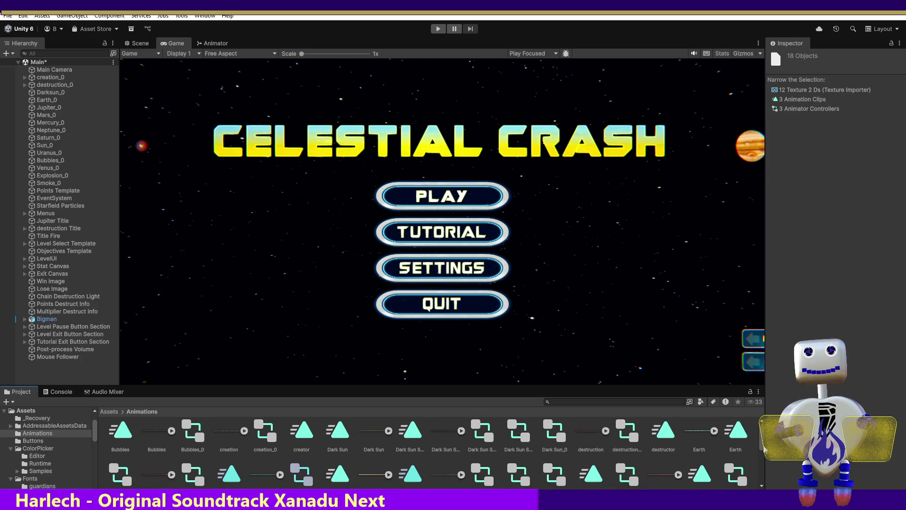
scroll(694, 444, up, 1)
ctrl+click(692, 441)
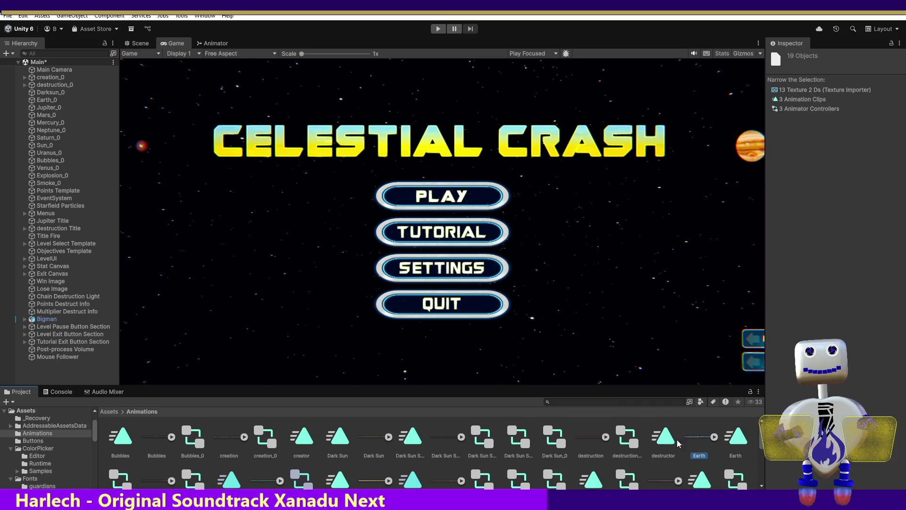
ctrl+click(593, 443)
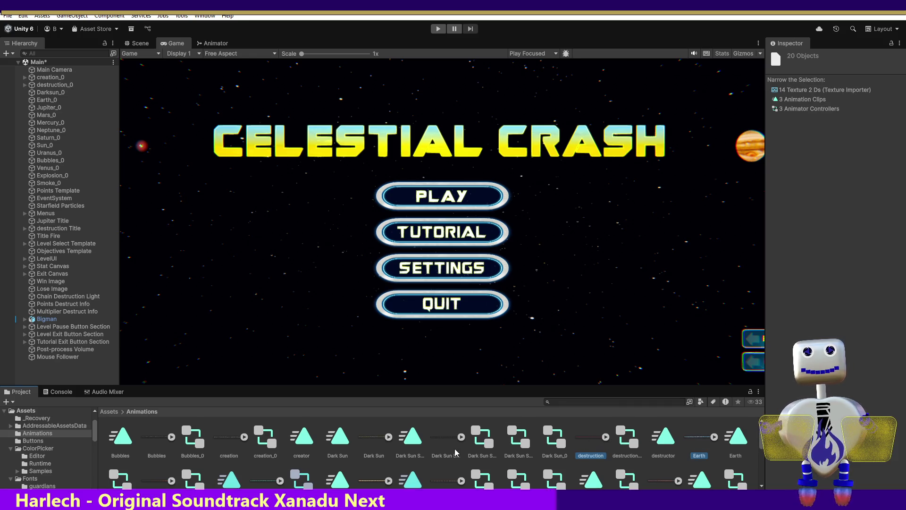
ctrl+click(597, 439)
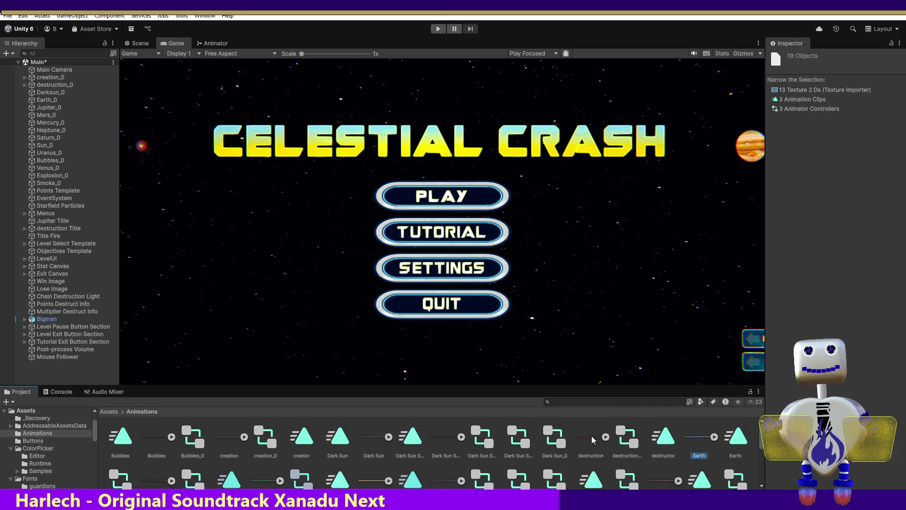
ctrl+click(446, 450)
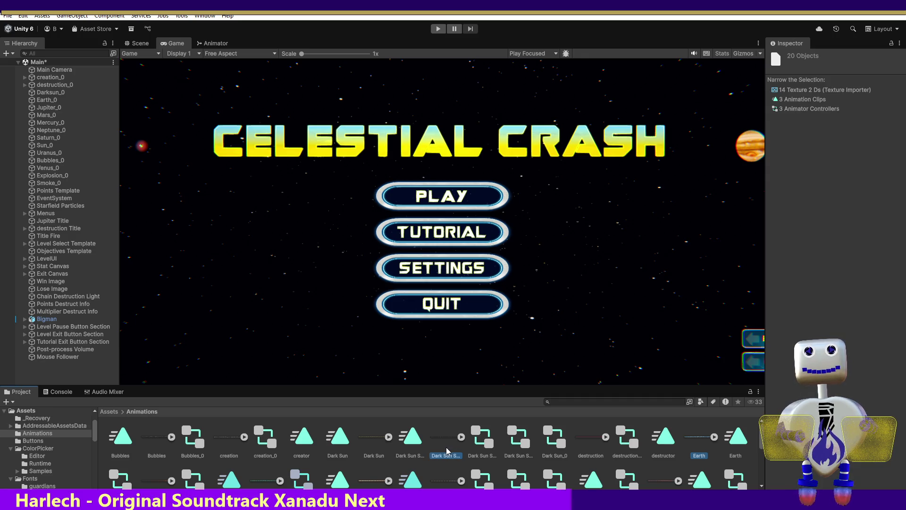
ctrl+click(481, 446)
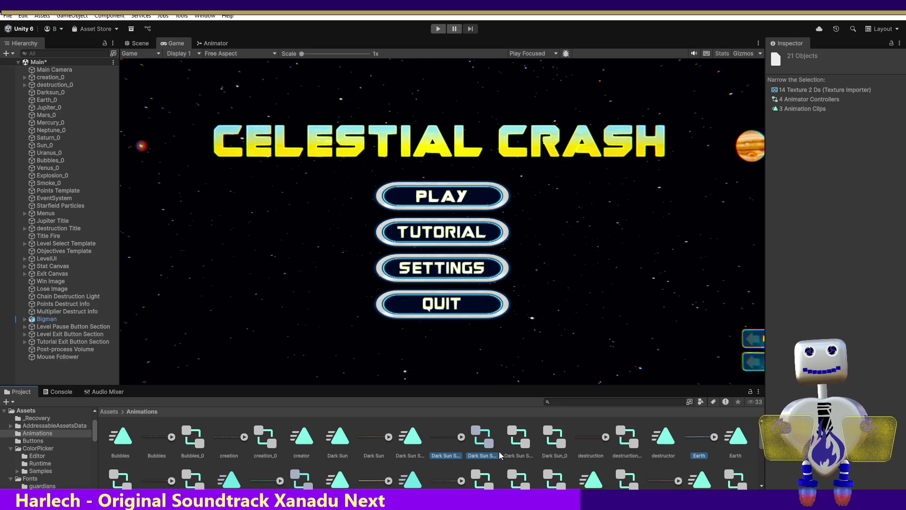
ctrl+click(519, 444)
ctrl+click(410, 453)
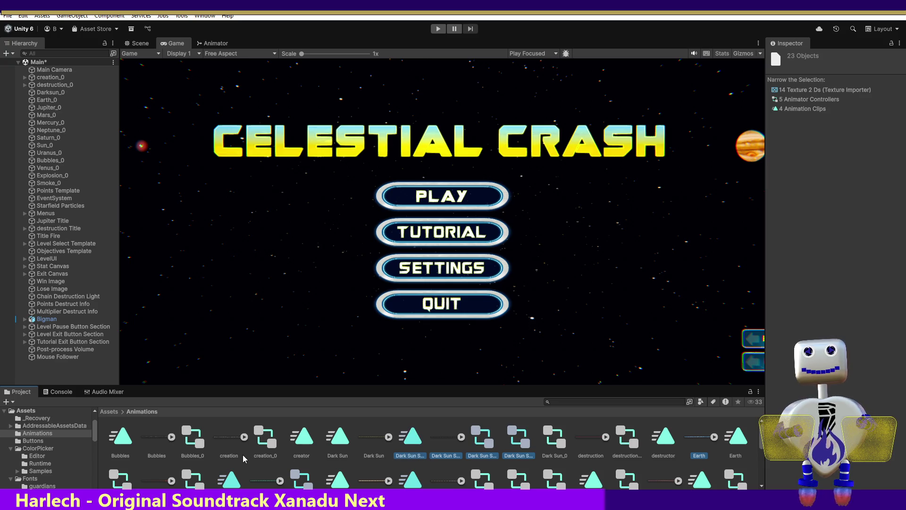
ctrl+click(152, 448)
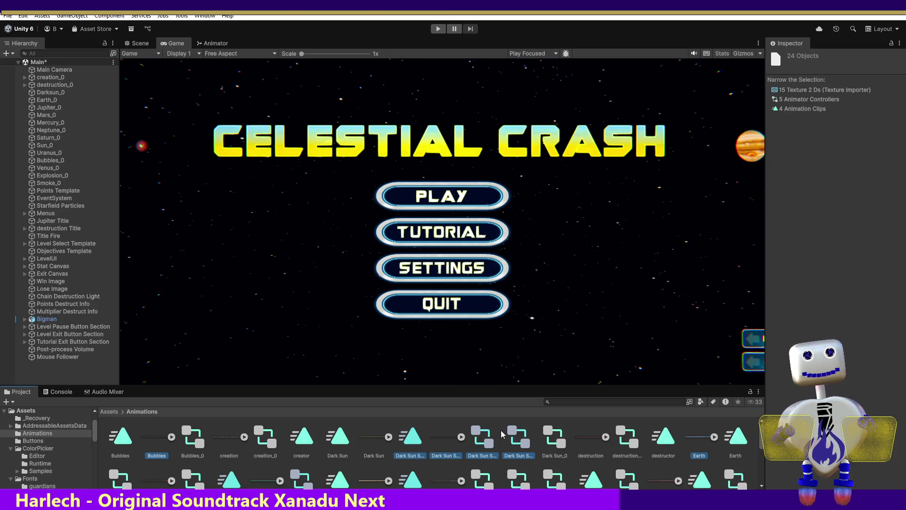
key(ctrl+x)
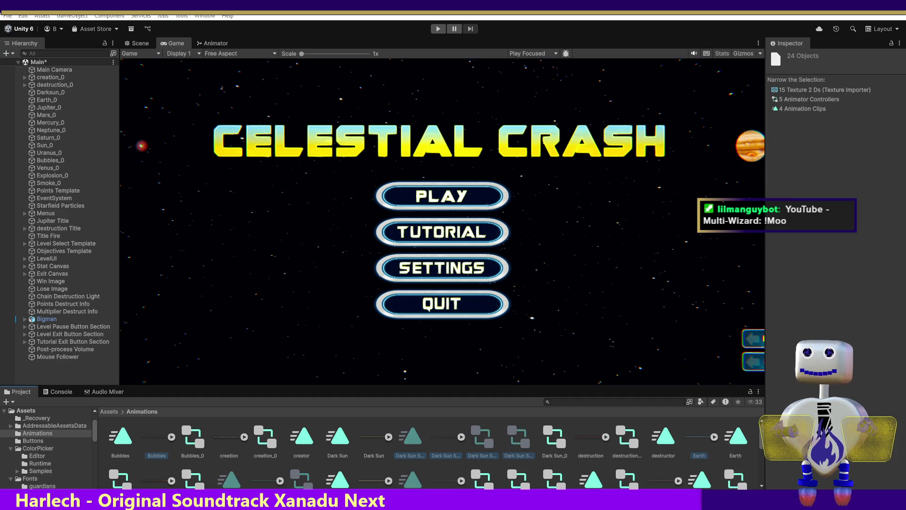
right_click(153, 440)
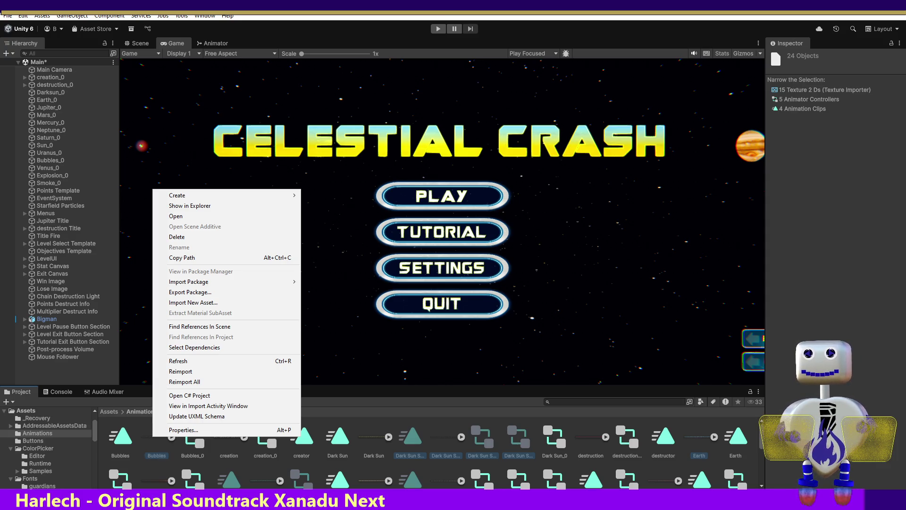
Close the asset context menu without running any command
key(Escape)
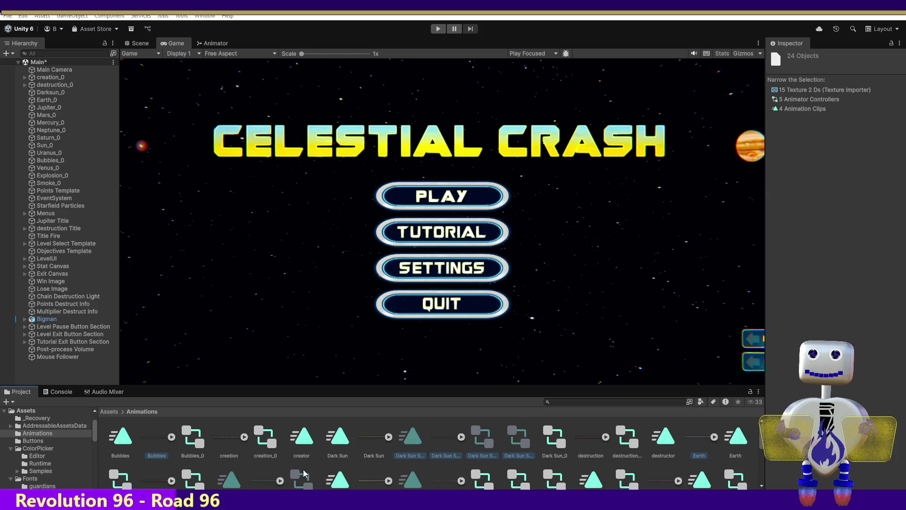
Select only the Destruction texture in the Project window
click(381, 429)
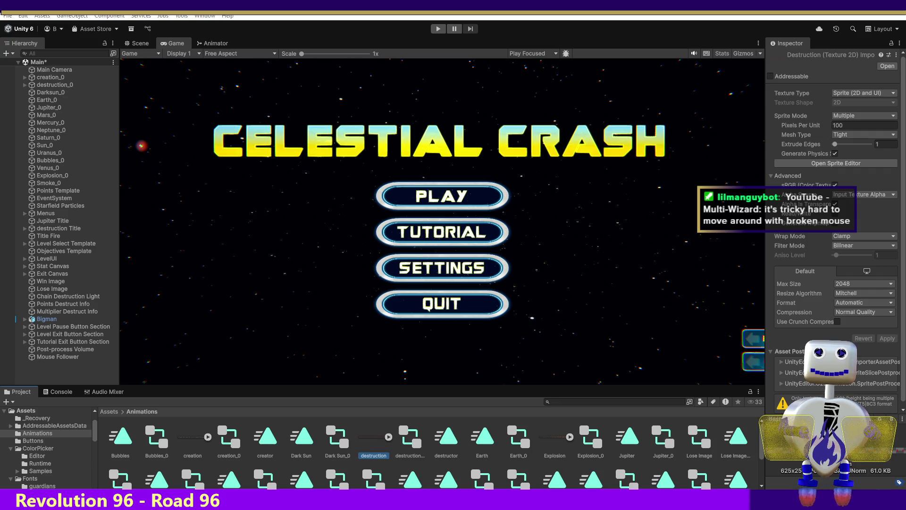
Switch from Unity to the Chrome window showing the Suno song page
key(alt+Tab)
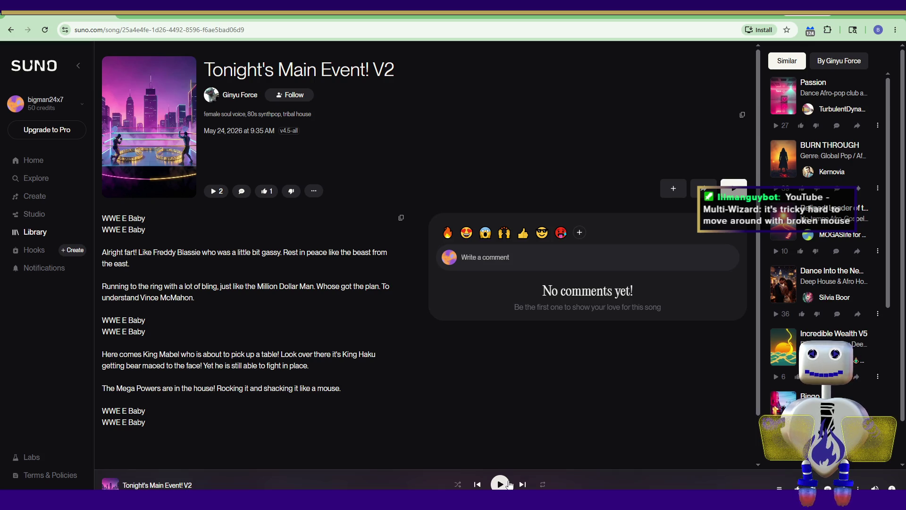
Play Tonight's Main Event! V2 from Suno's bottom player bar, pausing once before resuming
click(504, 483)
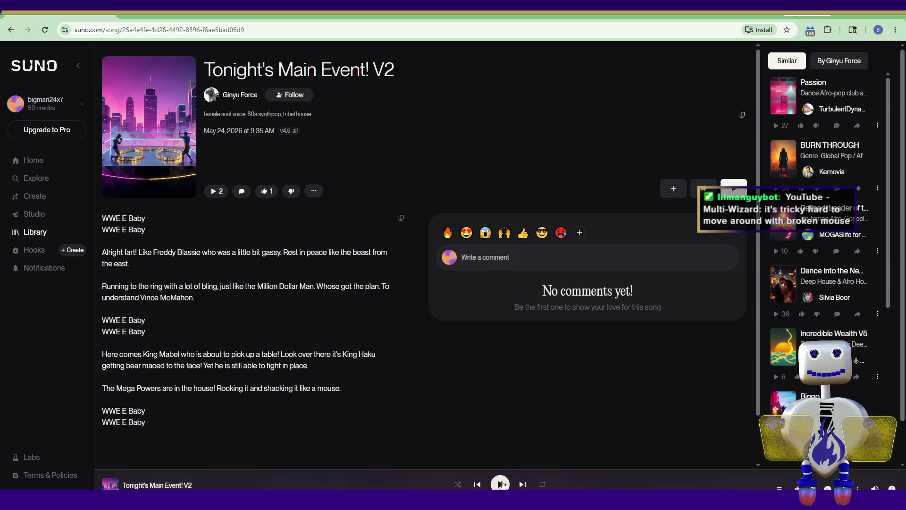
click(503, 483)
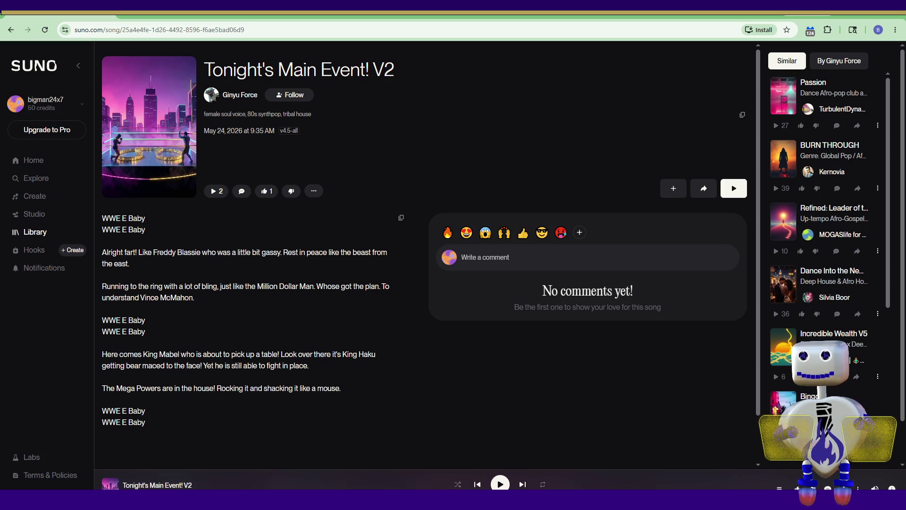
click(500, 484)
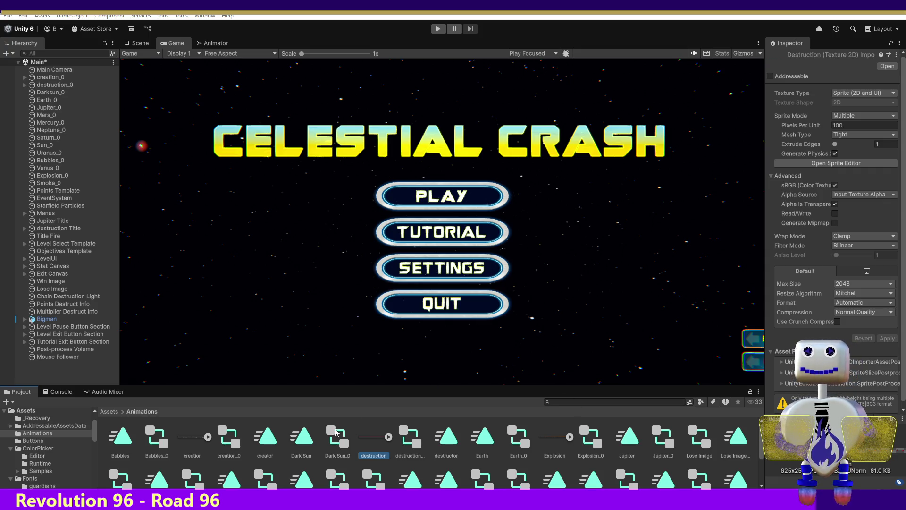
click(452, 205)
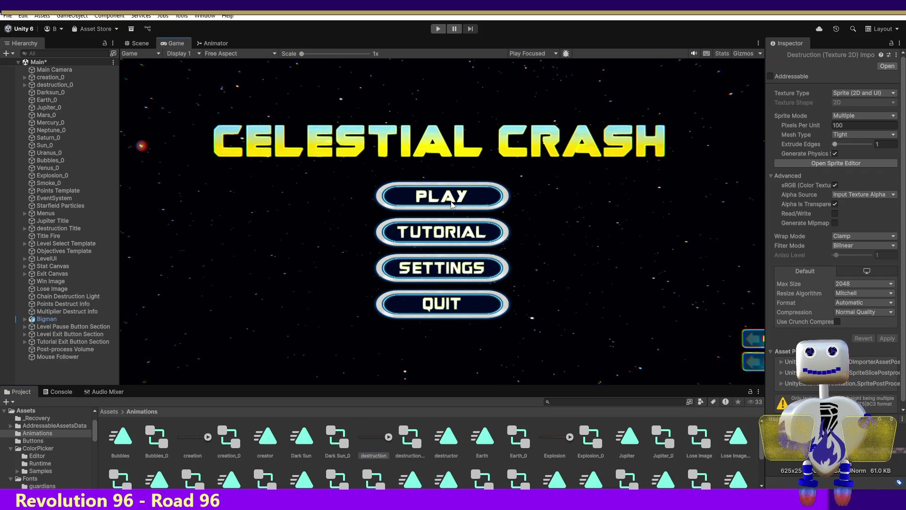
click(438, 29)
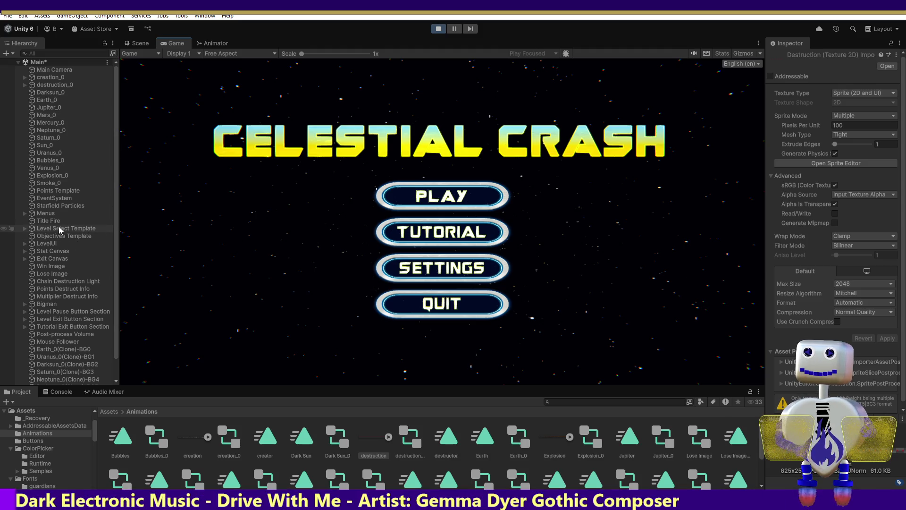
scroll(117, 211, down, 3)
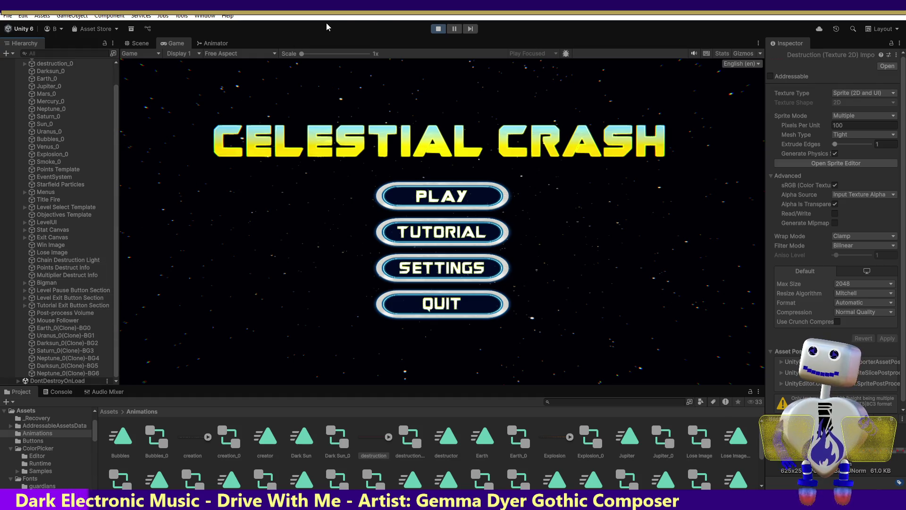
click(439, 29)
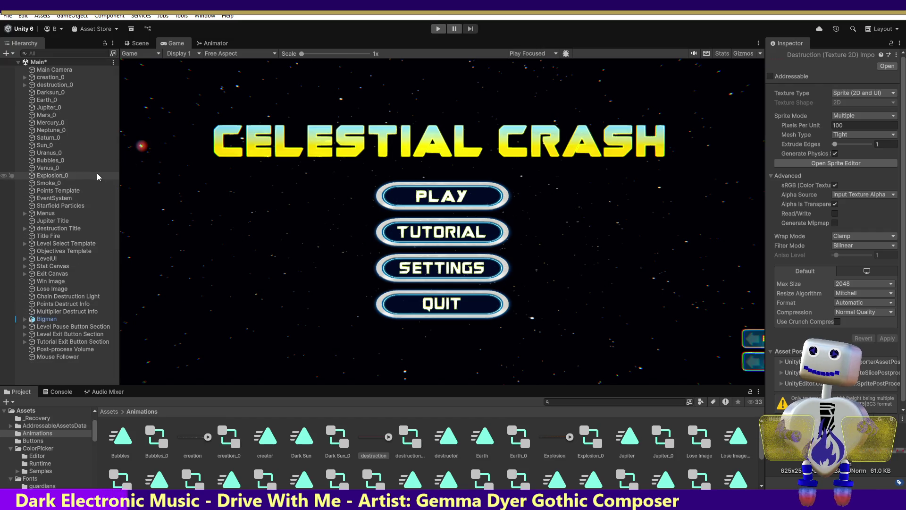
Select Jupiter Title and check its Sprite field's object picker, closing it without choosing
click(62, 221)
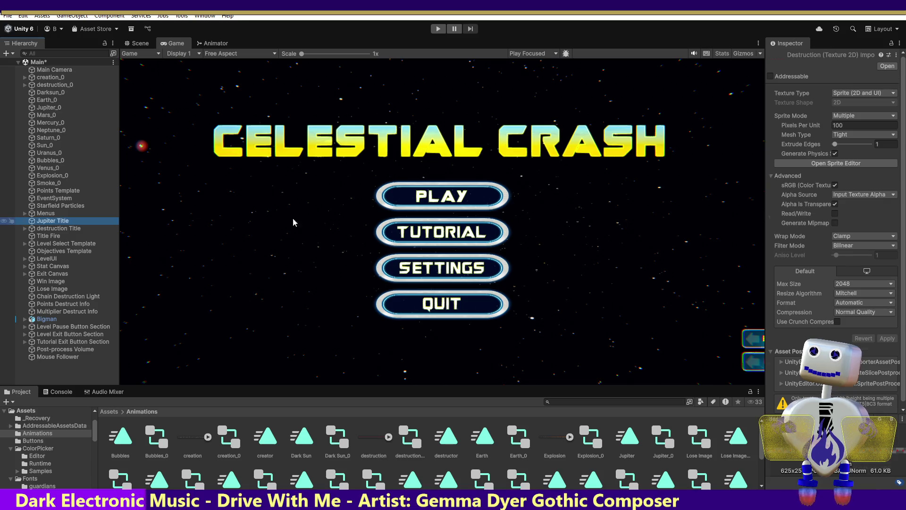
click(893, 139)
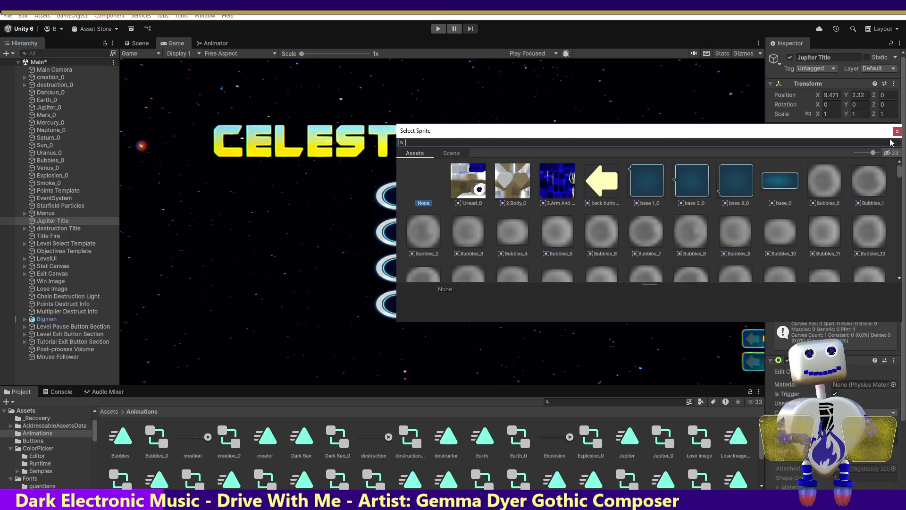
click(897, 131)
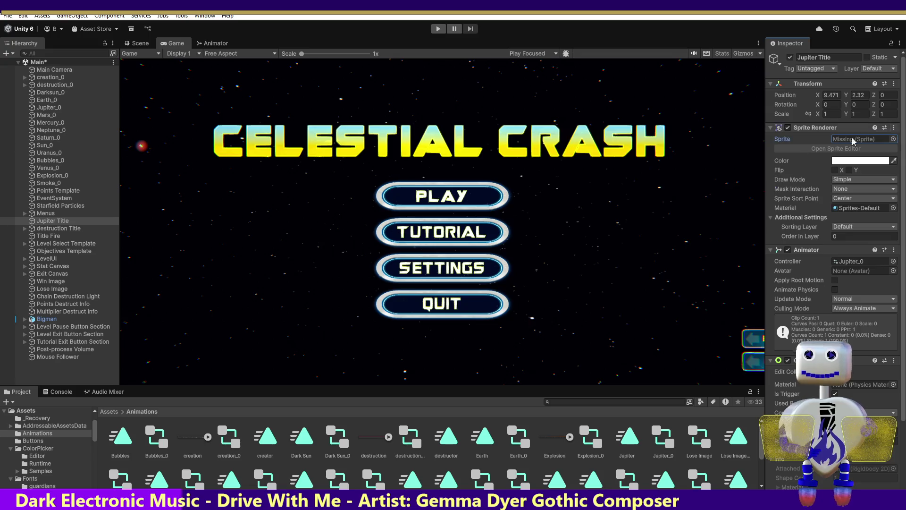
mouse_move(93, 432)
mouse_down()
mouse_move(91, 468)
mouse_move(90, 452)
mouse_up()
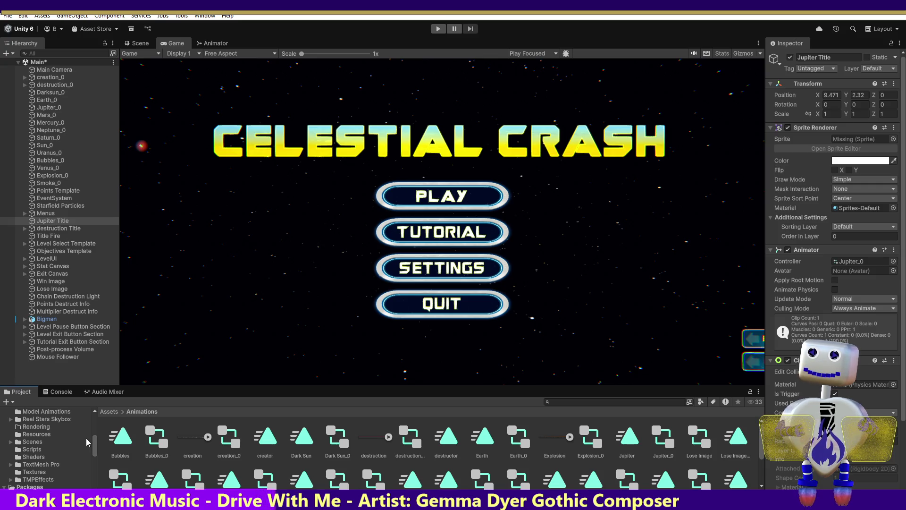
Browse the Project tree through the Images folder to the Buttons folder
mouse_move(95, 446)
mouse_down()
mouse_move(102, 427)
mouse_move(99, 443)
mouse_up()
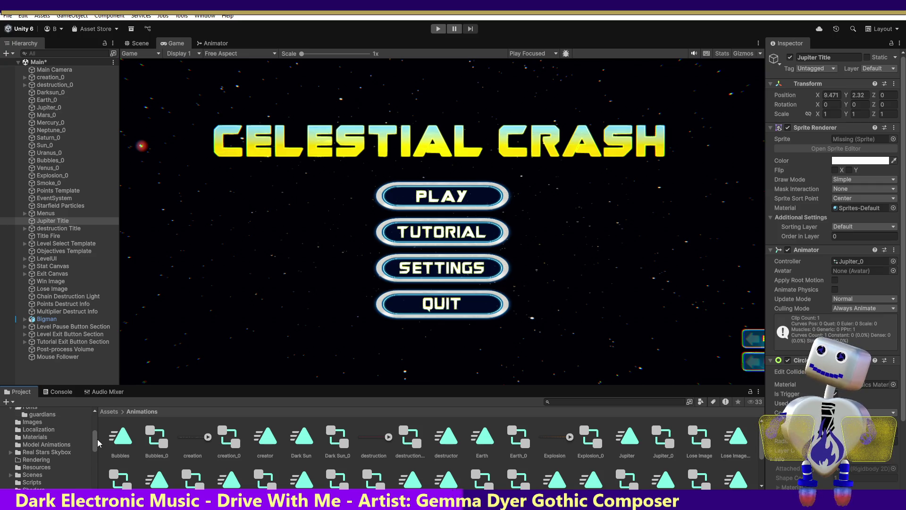
click(35, 423)
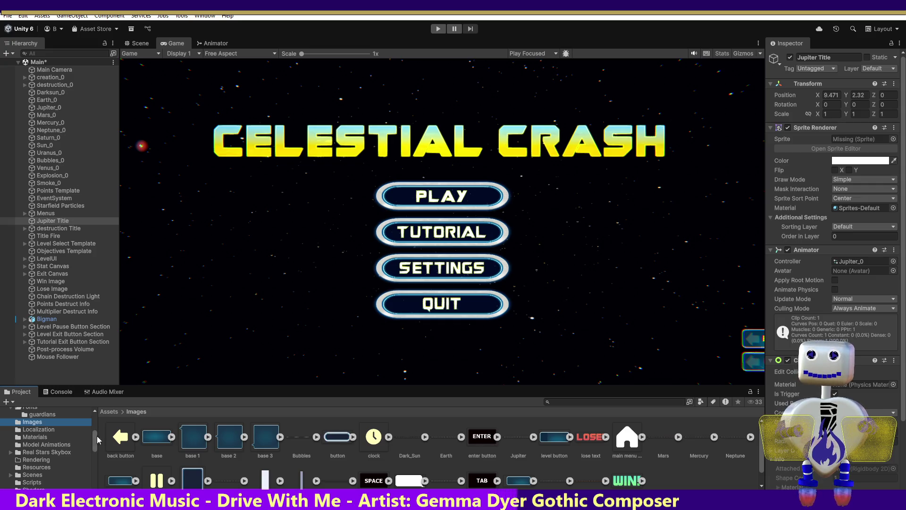
drag(96, 440, 96, 443)
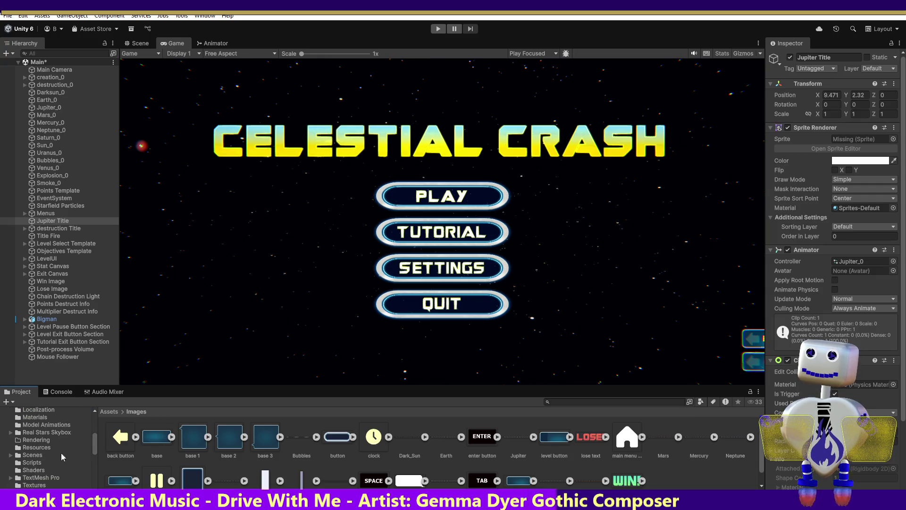
drag(98, 446, 97, 436)
click(35, 433)
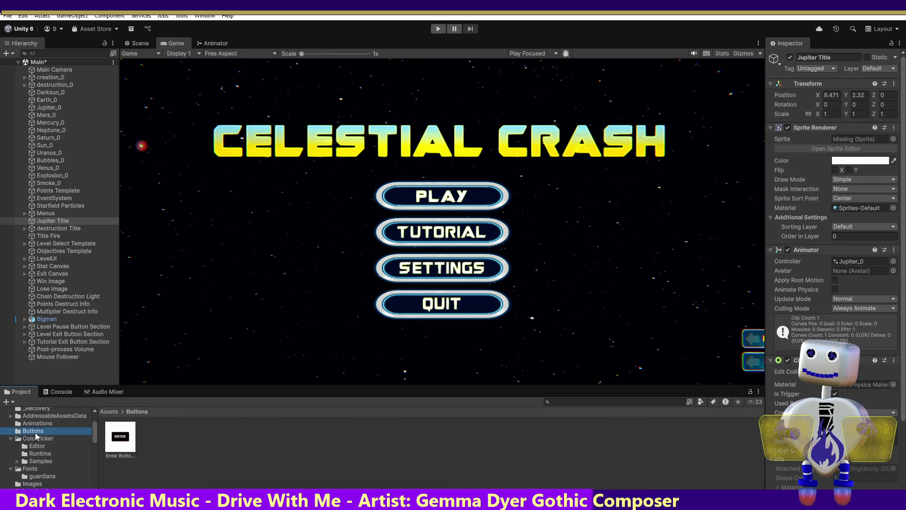
Delete the Buttons folder from its context menu and confirm the deletion
right_click(36, 432)
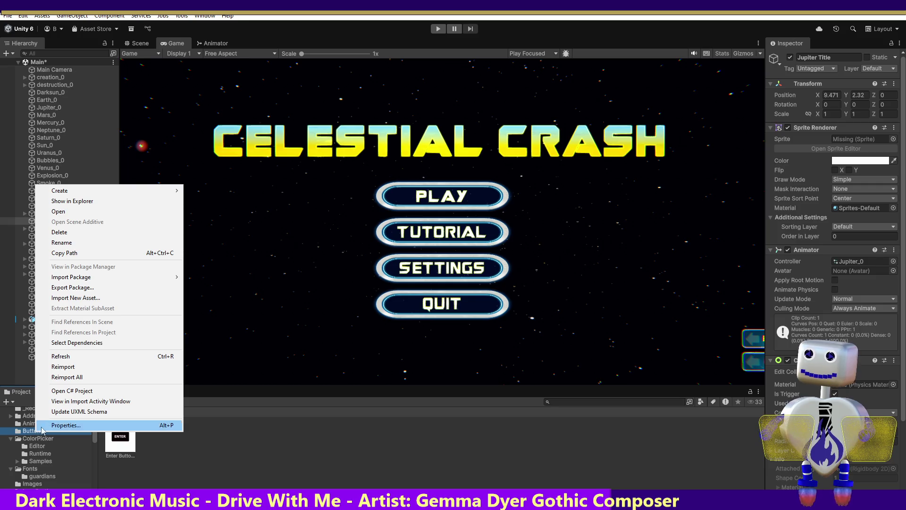
click(111, 232)
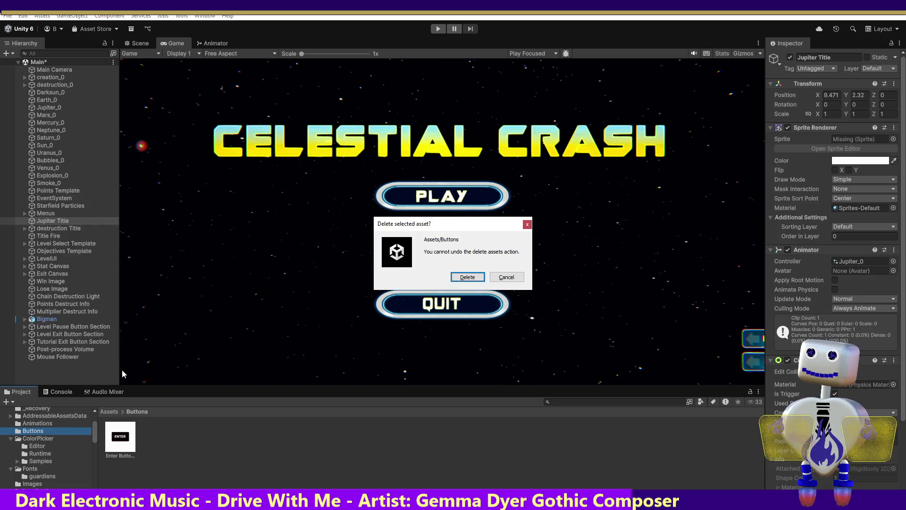
click(467, 276)
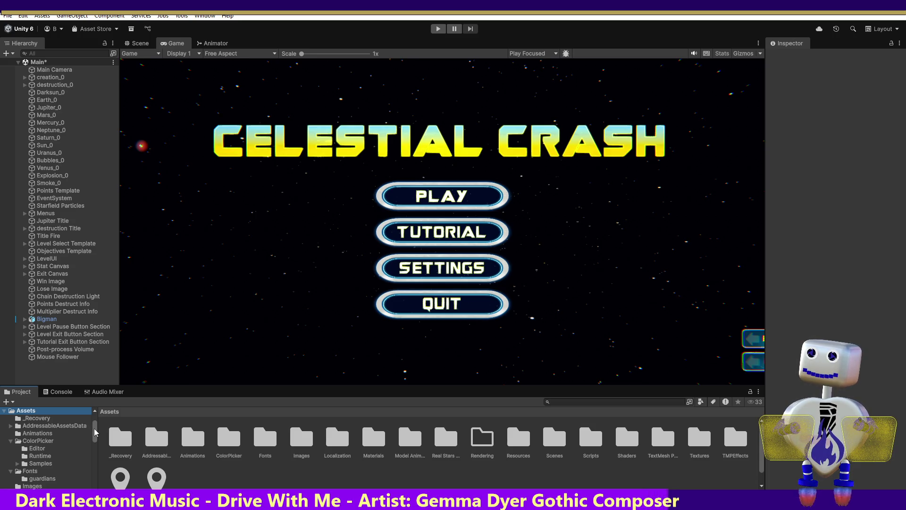
drag(95, 432, 97, 443)
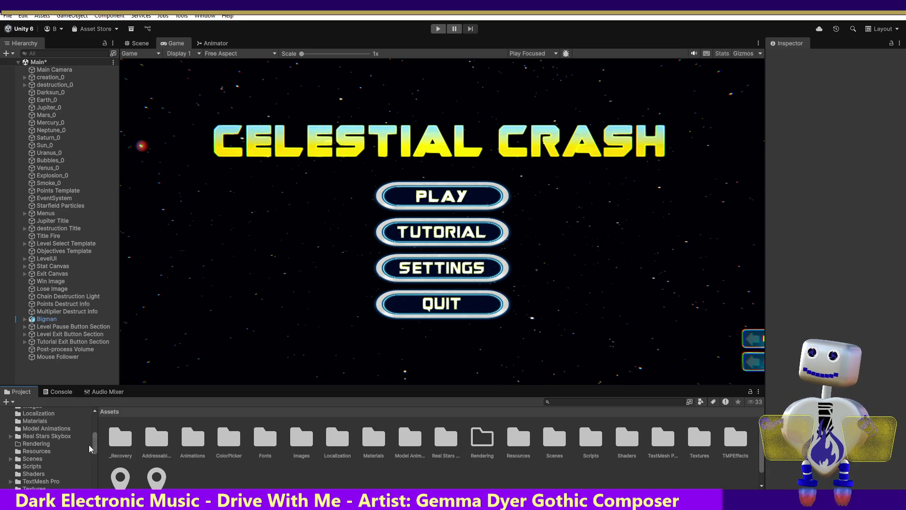
Show the Images folder contents and reselect Jupiter Title in the Hierarchy
scroll(96, 438, up, 1)
scroll(97, 439, down, 3)
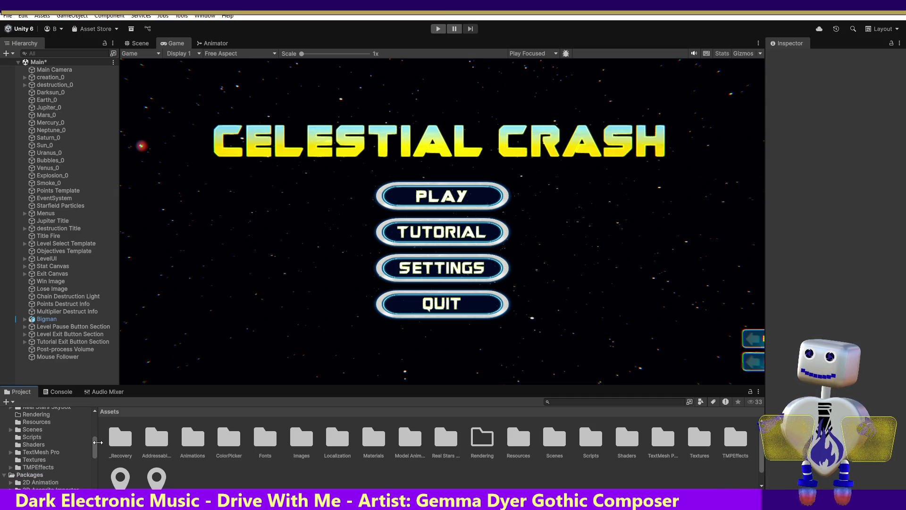
scroll(99, 440, up, 3)
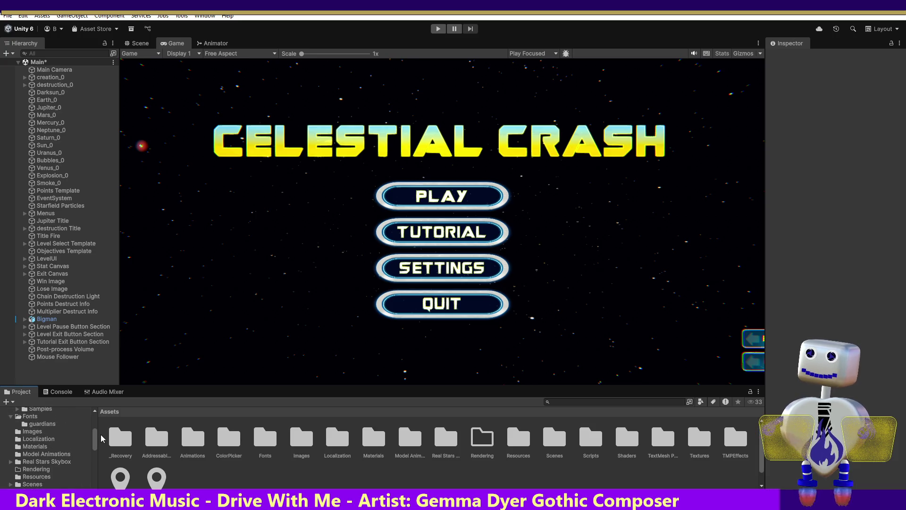
click(33, 433)
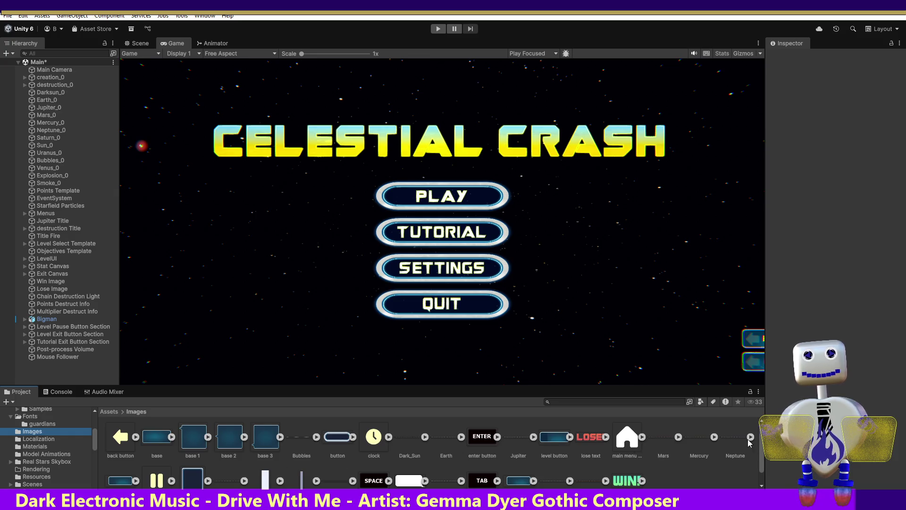
drag(761, 446, 761, 463)
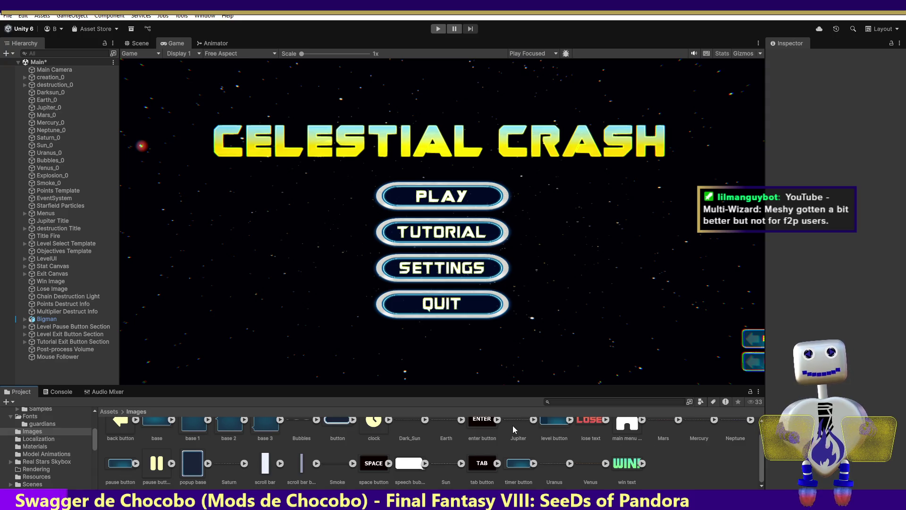
click(59, 223)
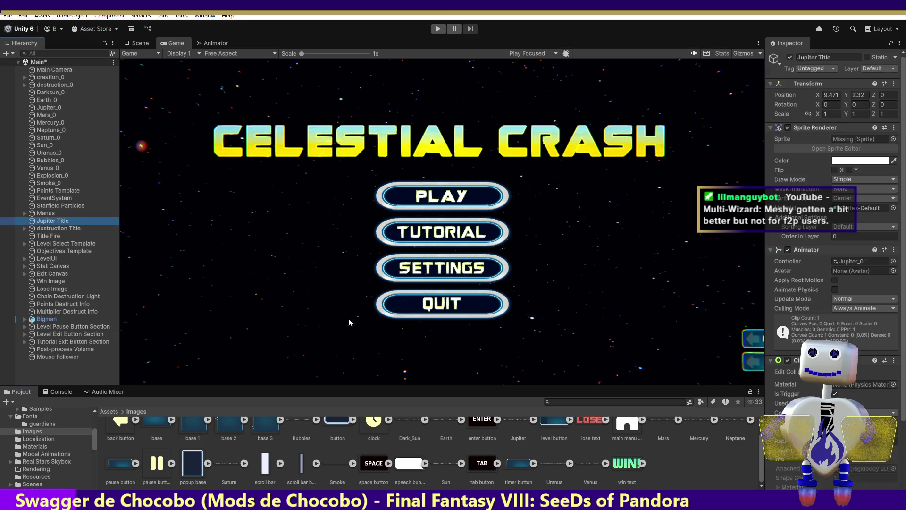
Assign the Jupiter sprite to Jupiter Title's Sprite Renderer, then test-play the title screen and stop
drag(522, 436, 849, 140)
click(438, 29)
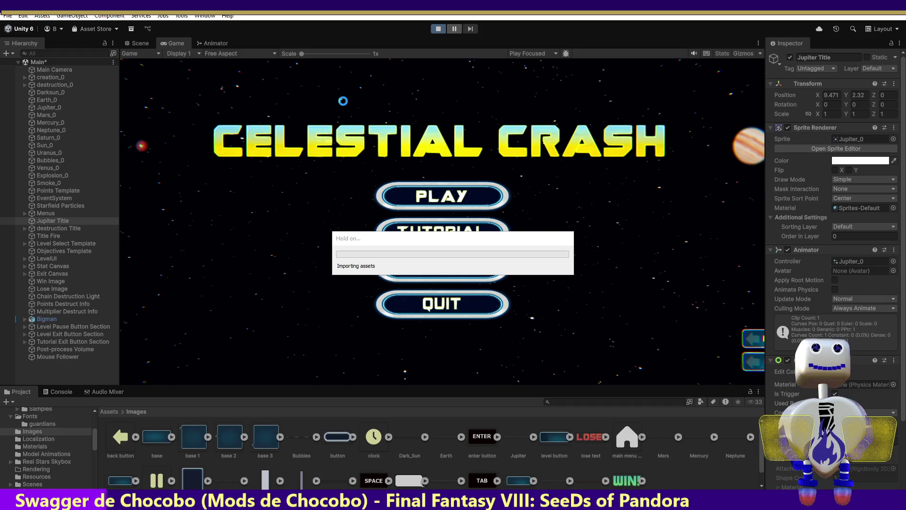
key(Return)
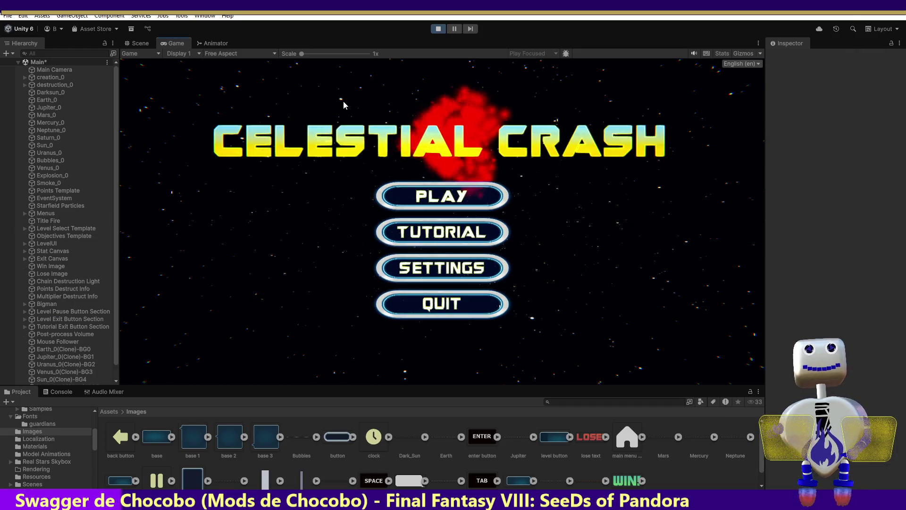
click(439, 30)
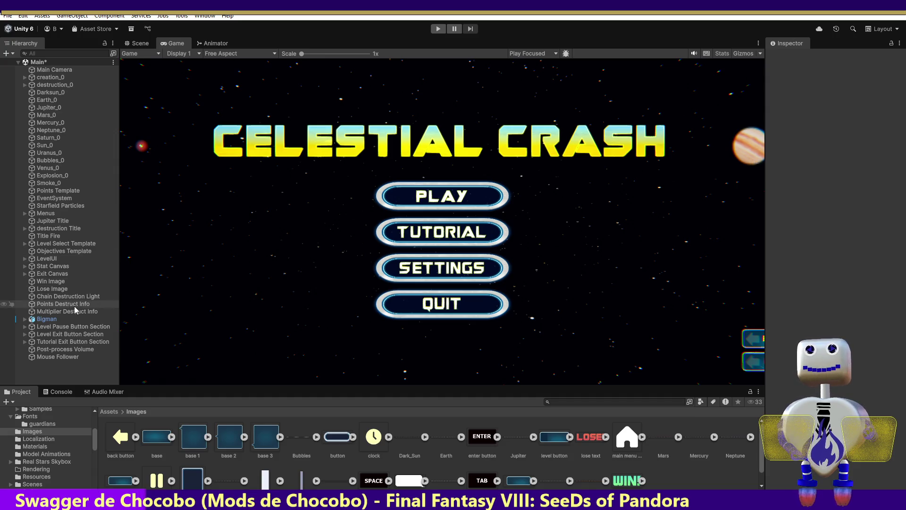
click(42, 223)
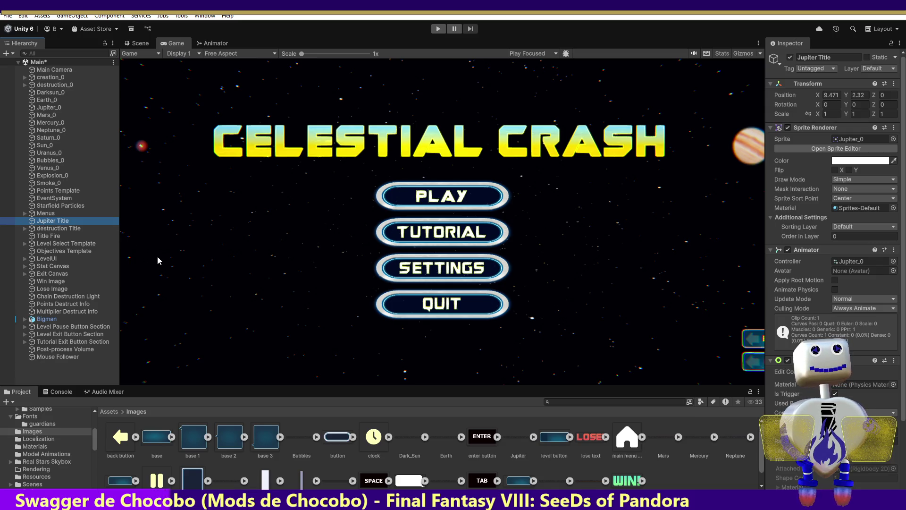
Review Jupiter Title's sprite sheet in the Sprite Editor, close it, and run the game again
click(892, 149)
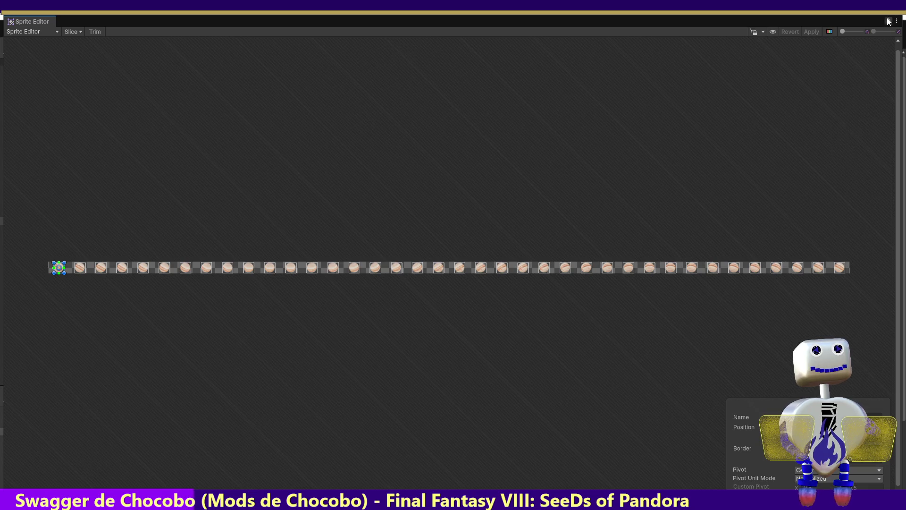
click(903, 18)
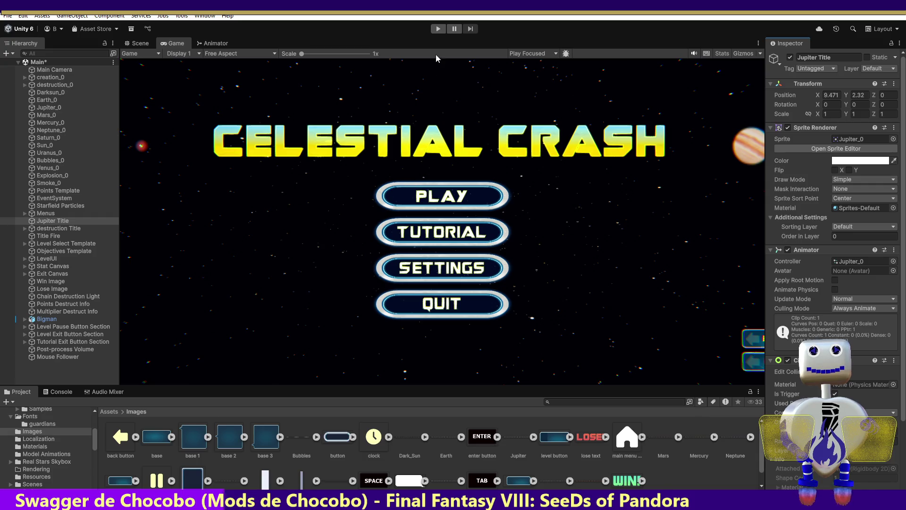
click(437, 29)
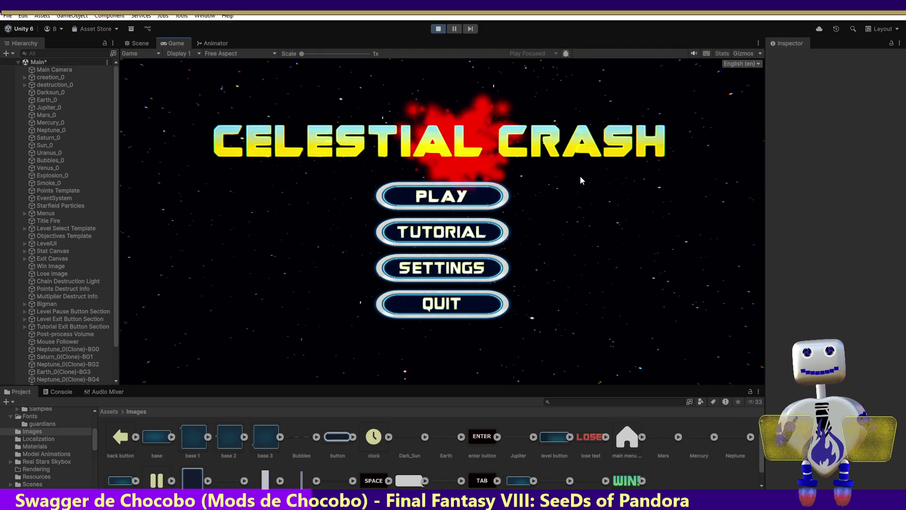
Play the Skill Challenge level from level selection, stop the game, and reselect Jupiter Title
click(424, 202)
click(450, 247)
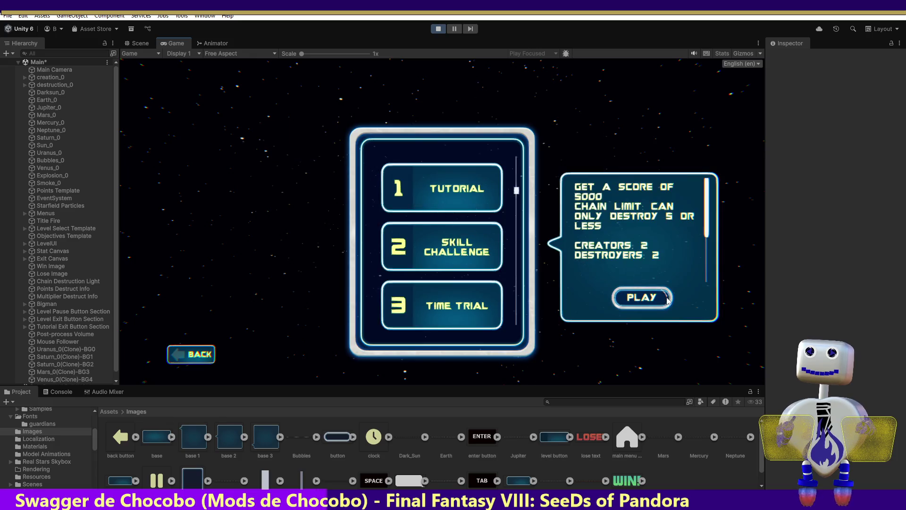
click(642, 294)
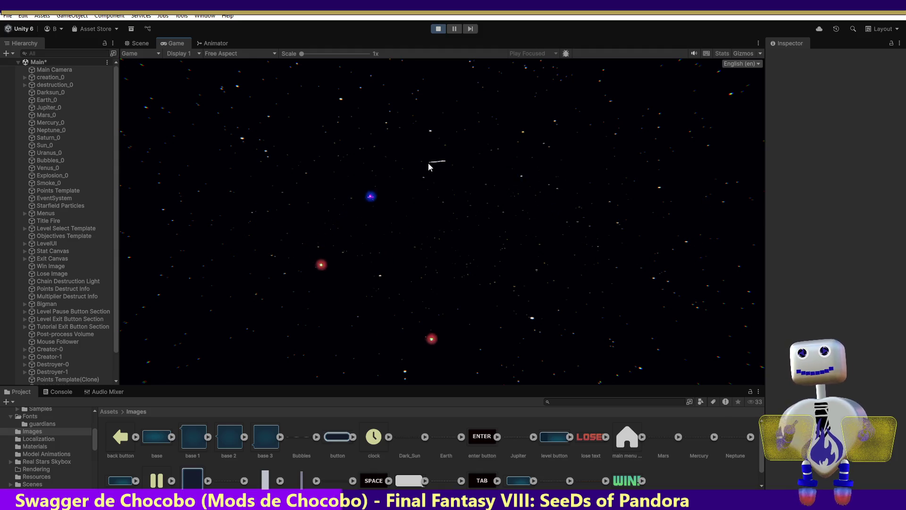
click(438, 29)
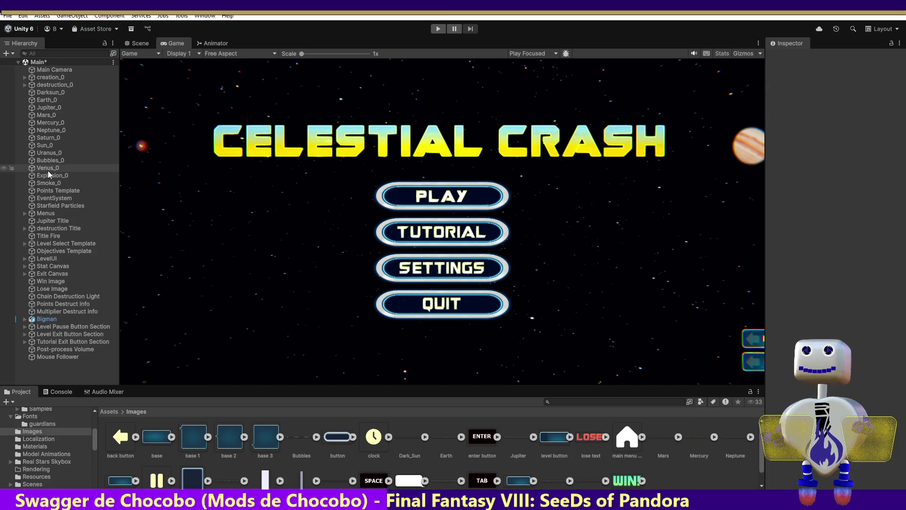
click(59, 222)
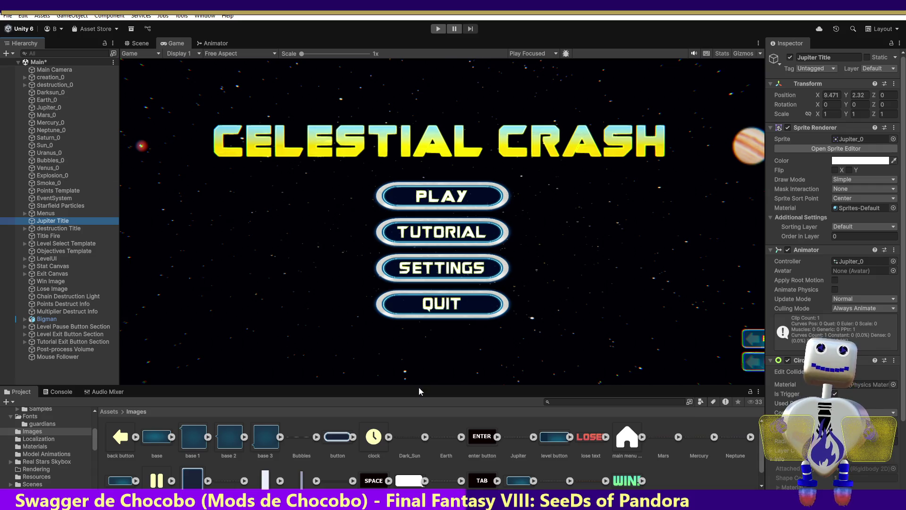
Expand the Jupiter sprite sheet in Images to view Jupiter_0–Jupiter_5, then collapse it
click(533, 437)
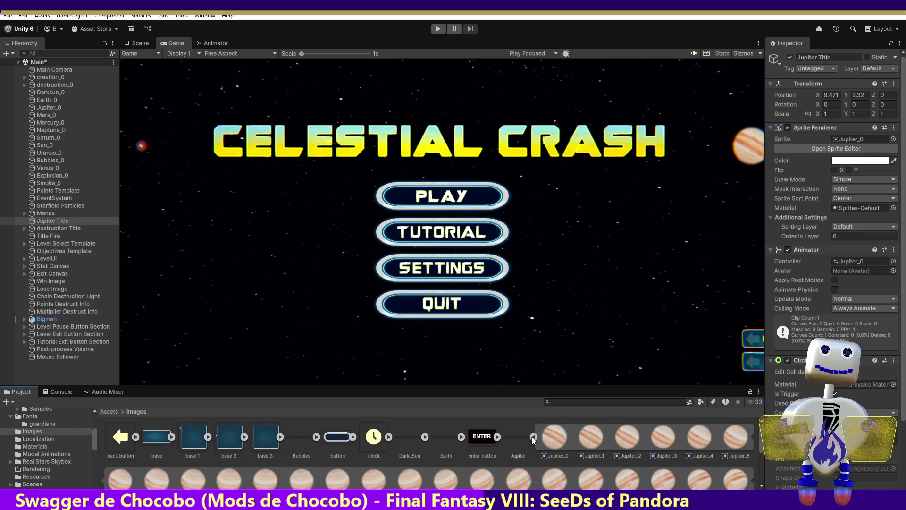
click(533, 436)
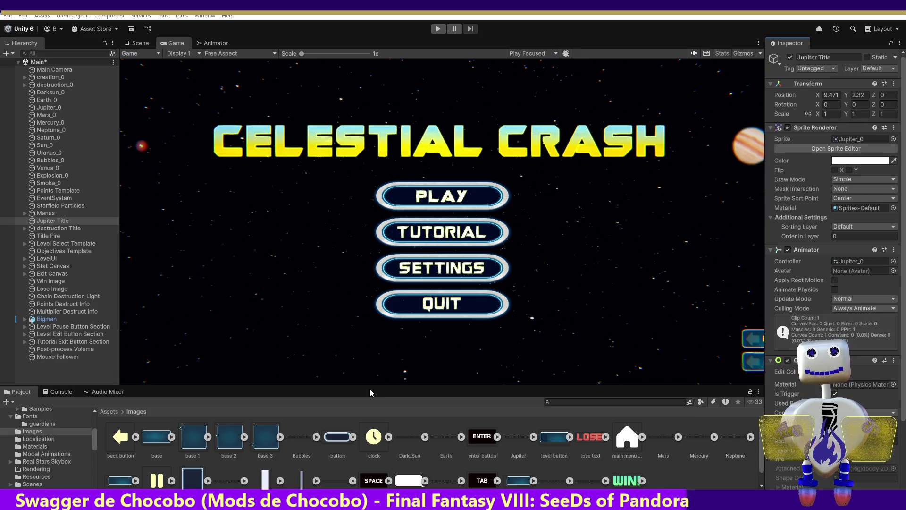
click(893, 139)
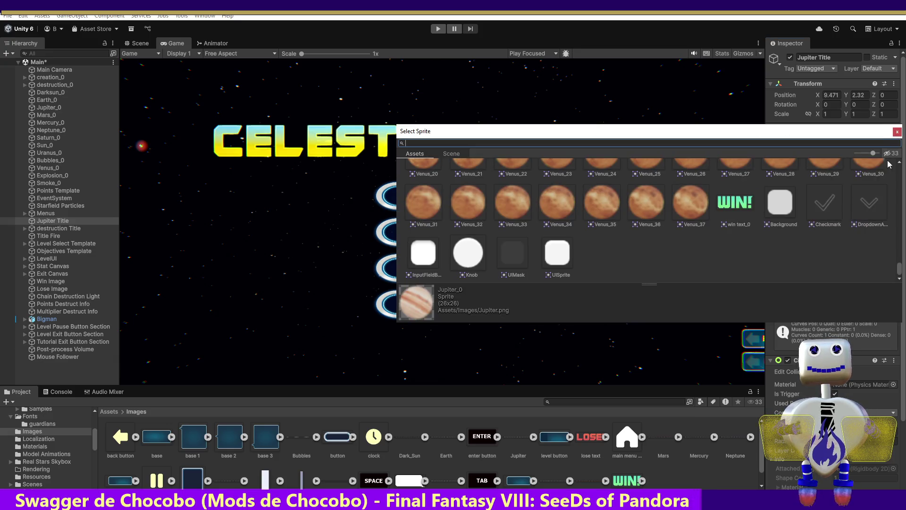
mouse_move(900, 270)
mouse_down()
mouse_move(905, 176)
mouse_move(897, 226)
mouse_up()
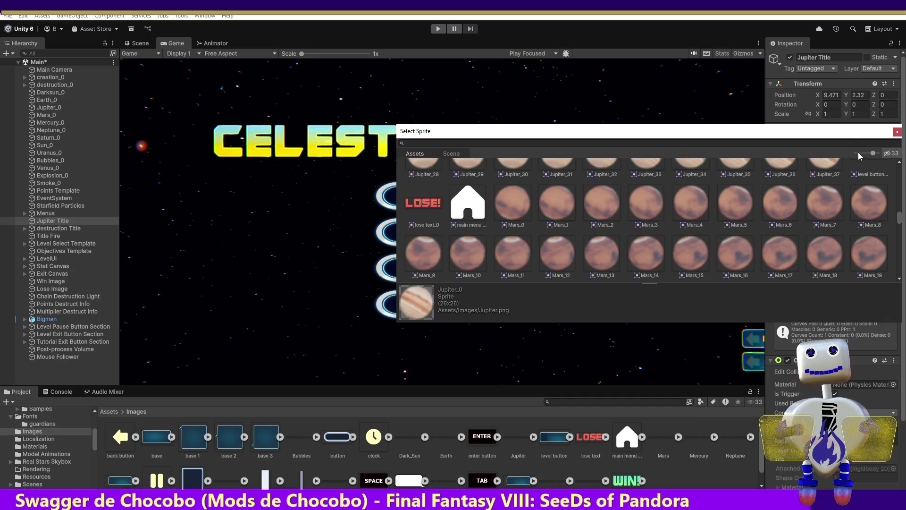
click(897, 131)
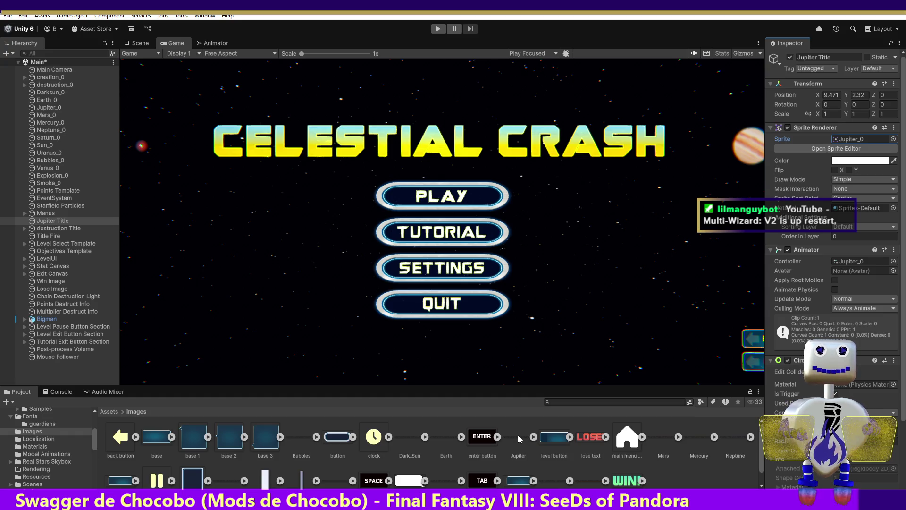
Open the Jupiter_0 animator controller and drag the Jupiter state to the right of Entry
click(534, 437)
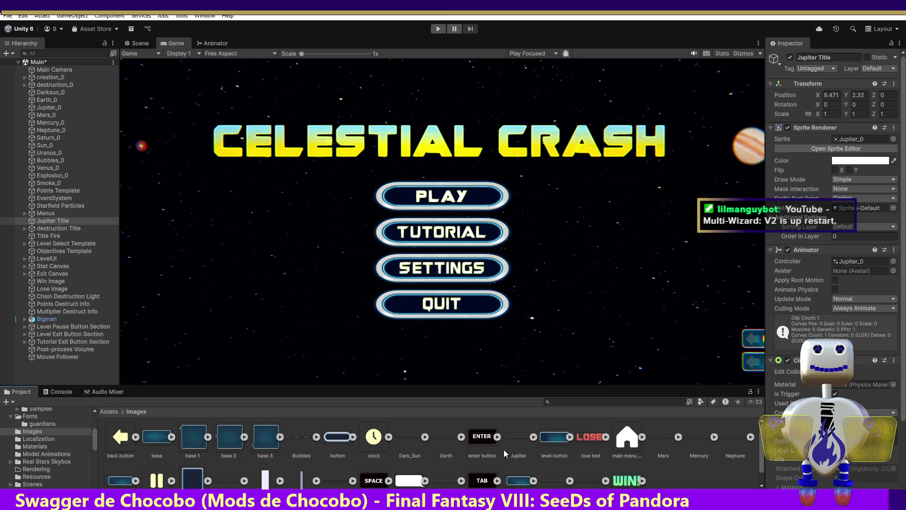
click(885, 263)
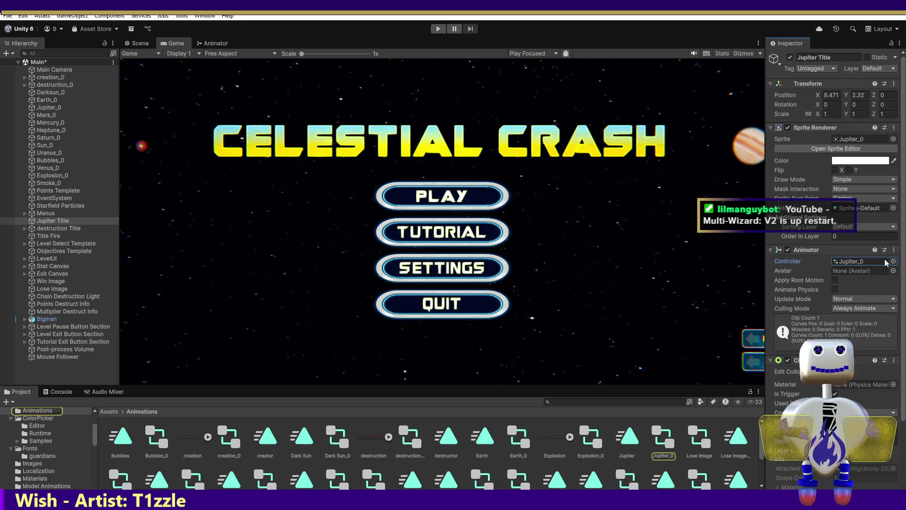
double_click(663, 439)
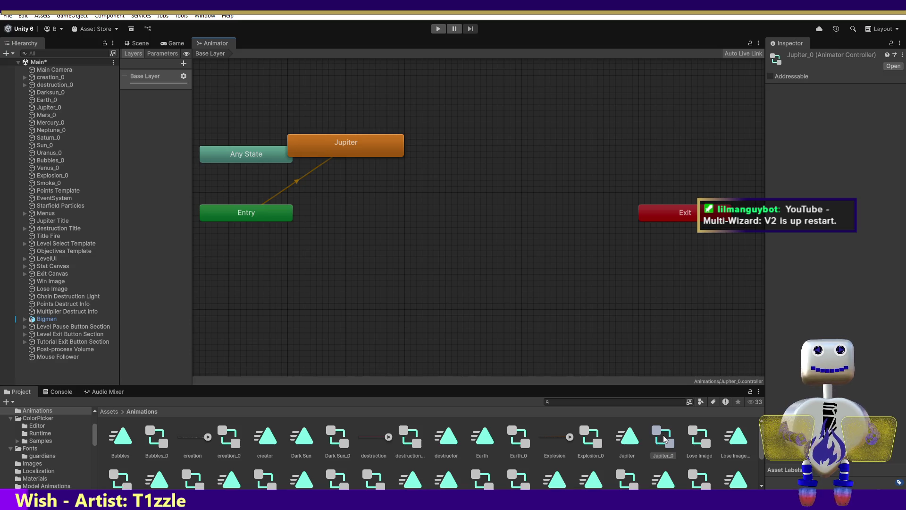
drag(389, 151, 494, 203)
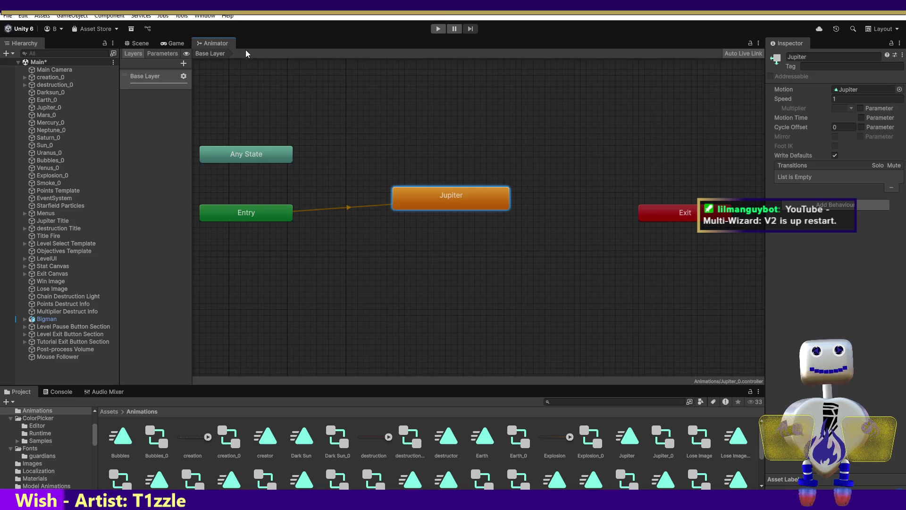
click(173, 43)
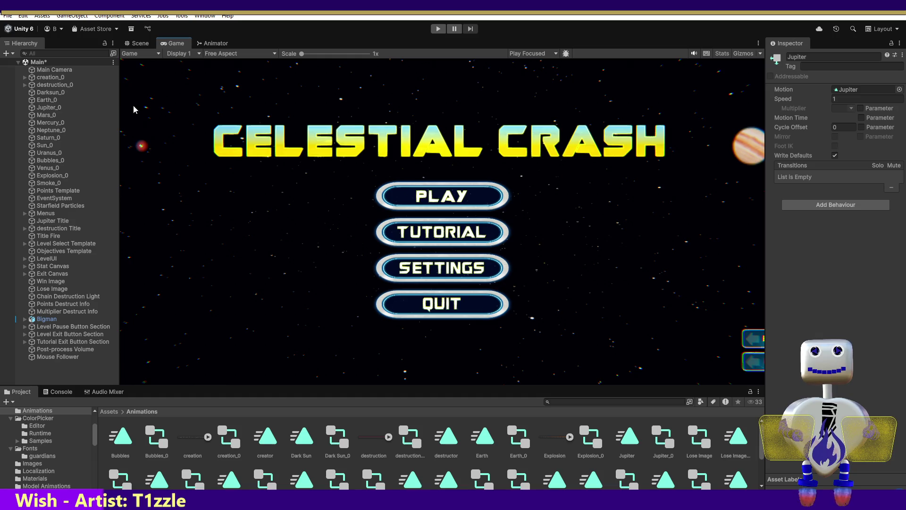
Run the game and view the running Main scene in the Scene view
click(438, 29)
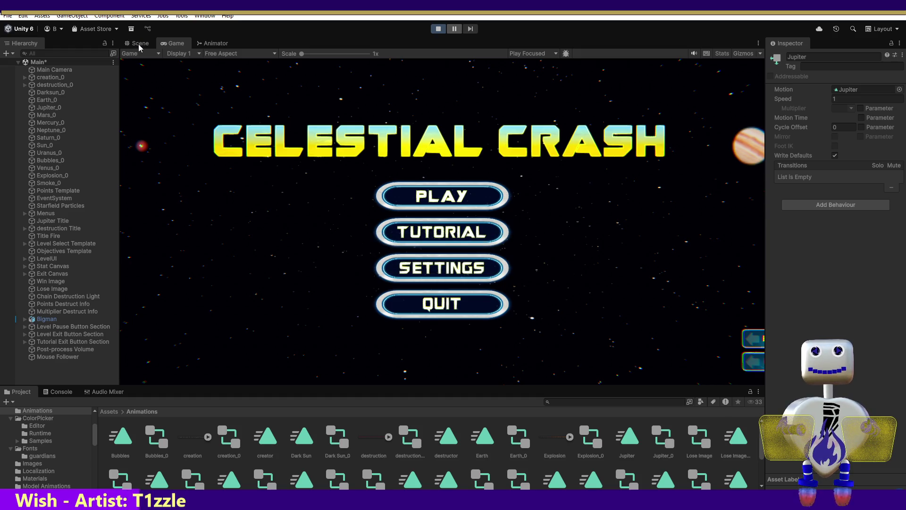
click(139, 43)
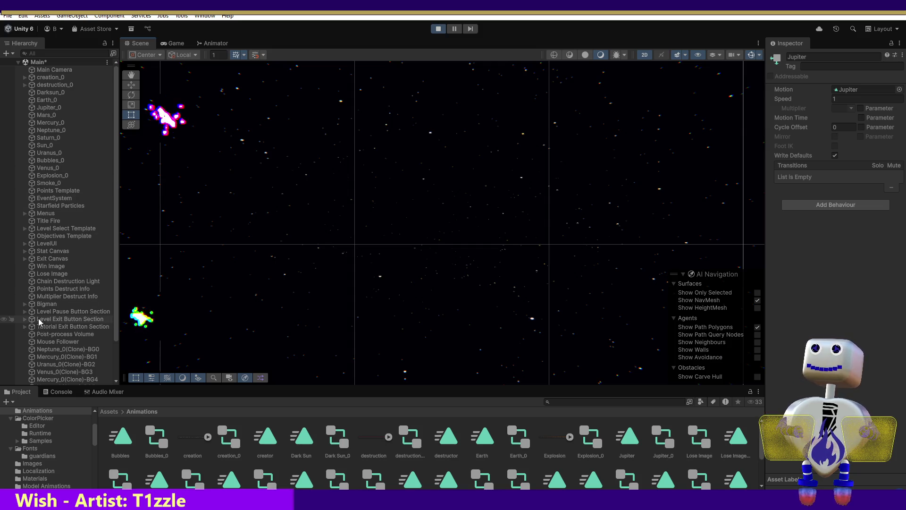
Inspect Sun_0's missing sprite in the Inspector, then switch to the Suno song page
click(49, 146)
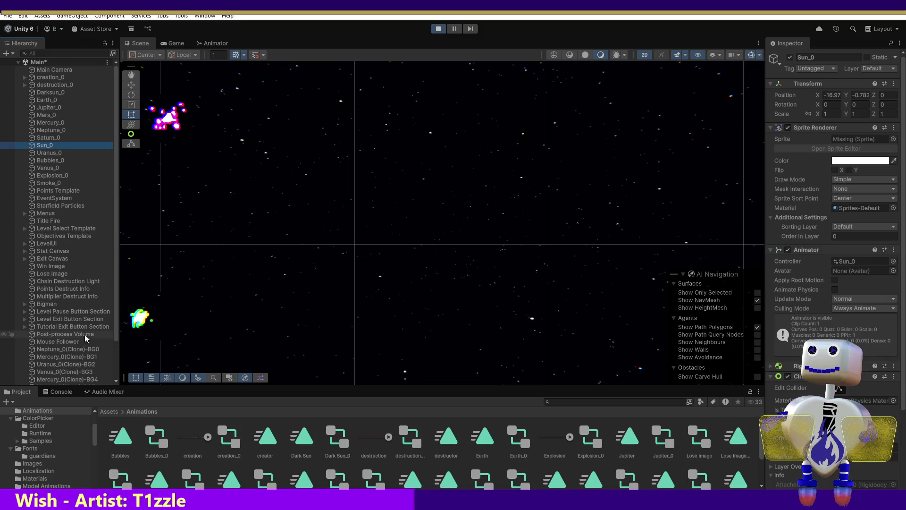
scroll(106, 316, down, 1)
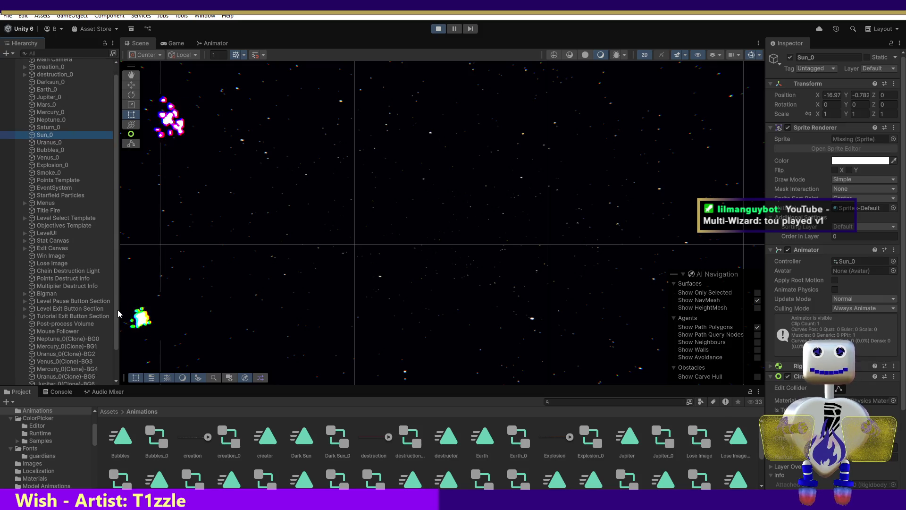
scroll(118, 316, down, 1)
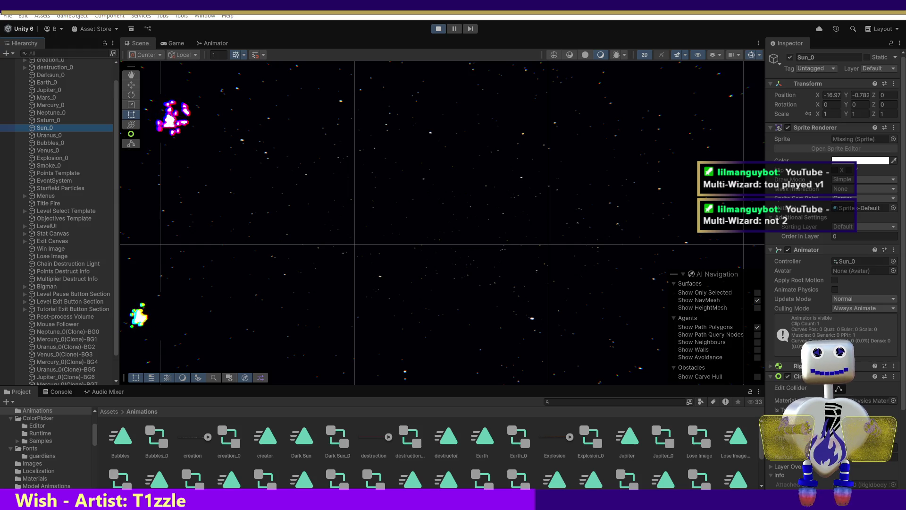
key(alt+Tab)
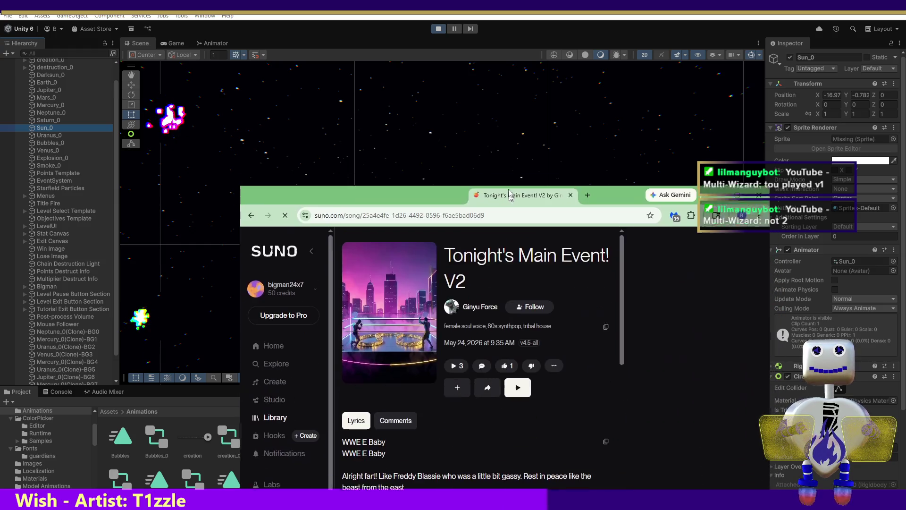
Maximize the browser, select the song title 'Tonight's Main Event! V2', then close the browser
click(730, 148)
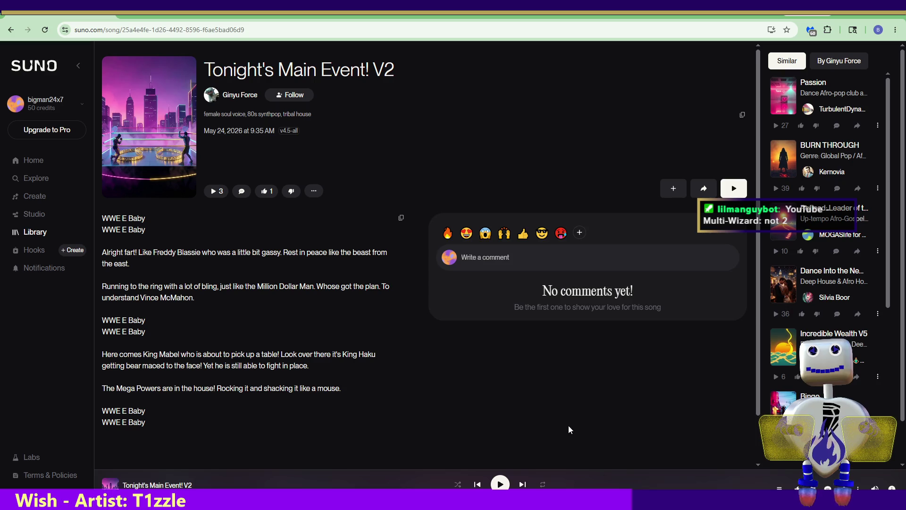
drag(373, 71, 200, 72)
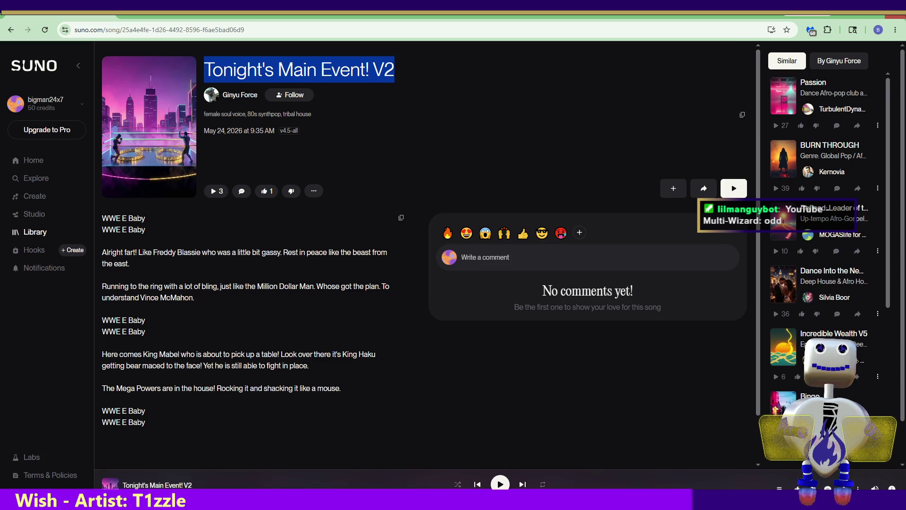
click(895, 16)
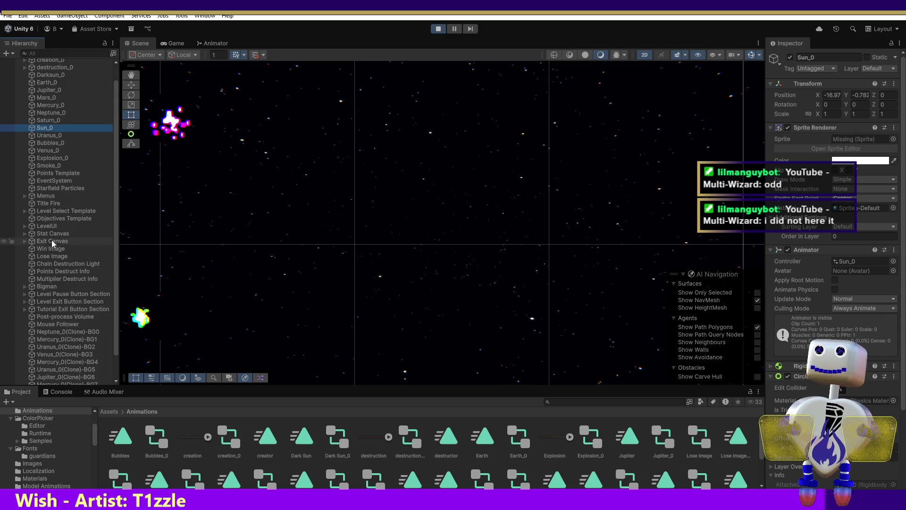
Stop the game, select Jupiter Title, then replay and pause once its sprite goes missing
click(39, 52)
text(tit)
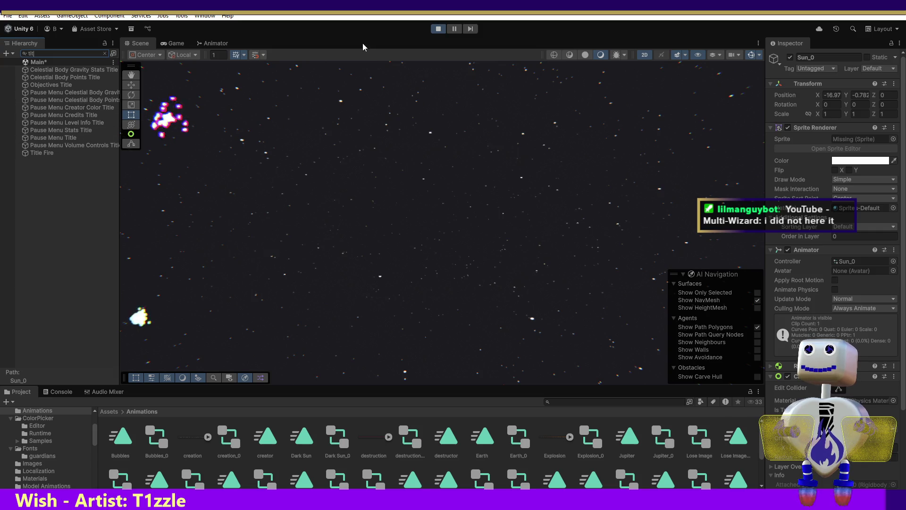
click(427, 31)
click(438, 28)
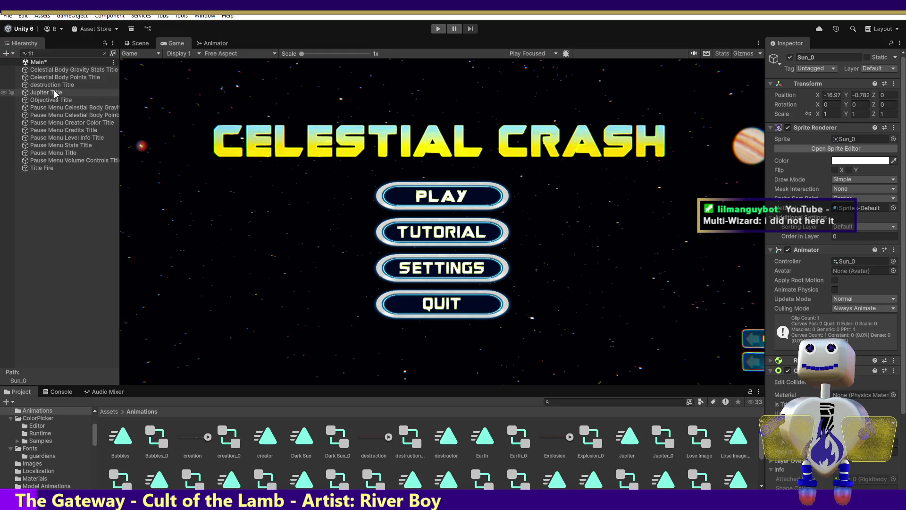
click(55, 93)
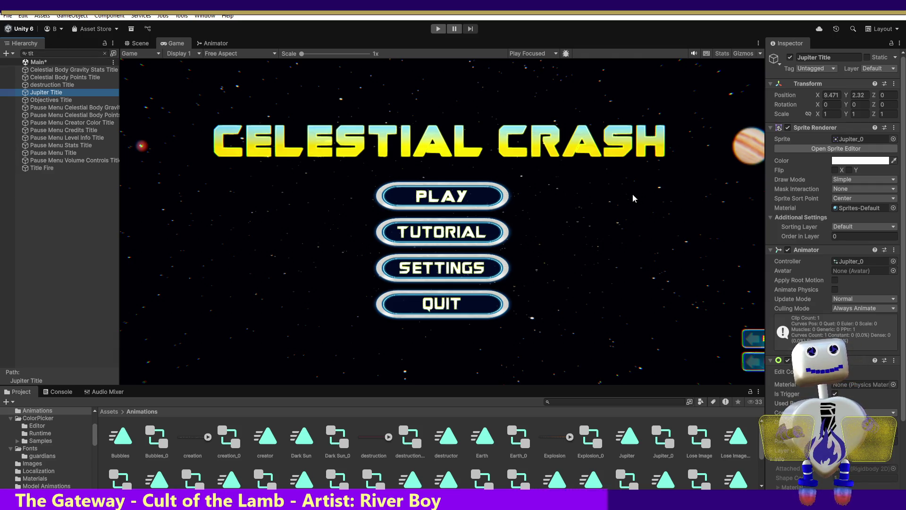
click(438, 29)
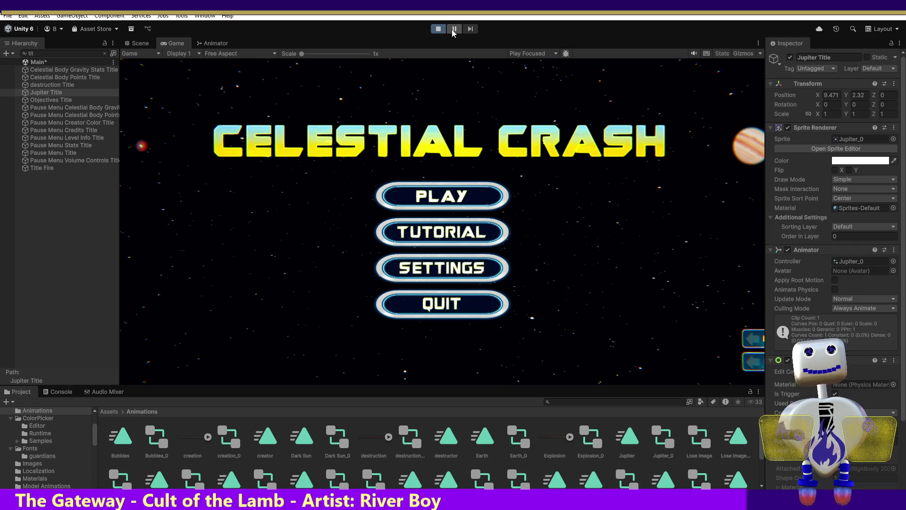
click(454, 29)
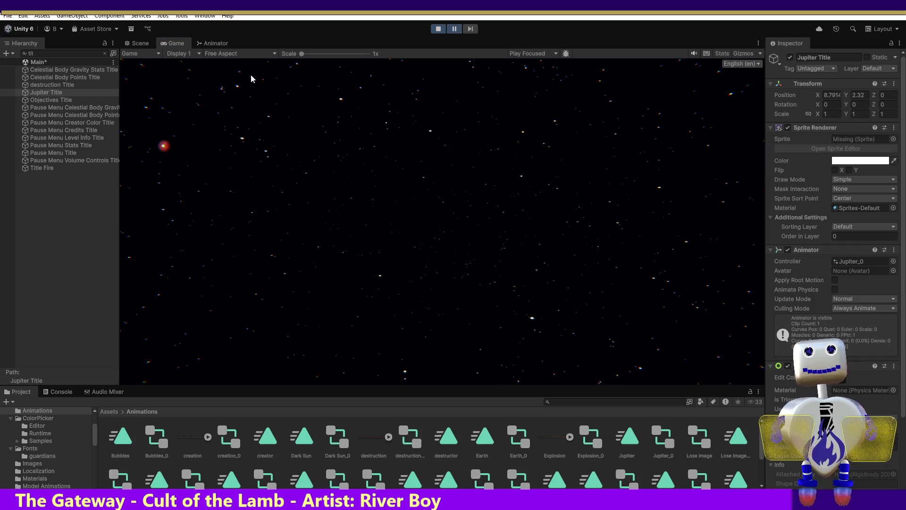
In the Scene view, tilt Jupiter Title with the Rotate tool, then undo to keep rotation 0
click(140, 44)
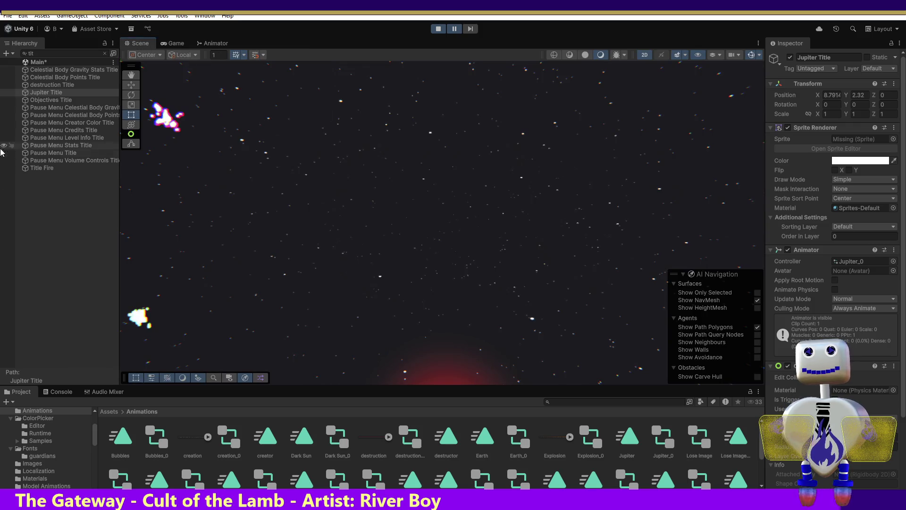
click(37, 92)
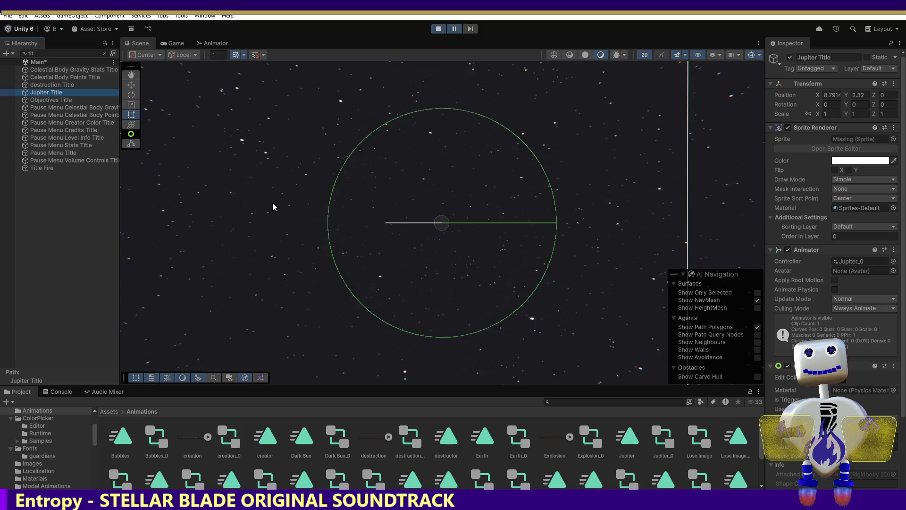
click(132, 94)
mouse_move(446, 200)
mouse_down()
mouse_move(444, 257)
mouse_move(439, 168)
mouse_move(441, 265)
mouse_up()
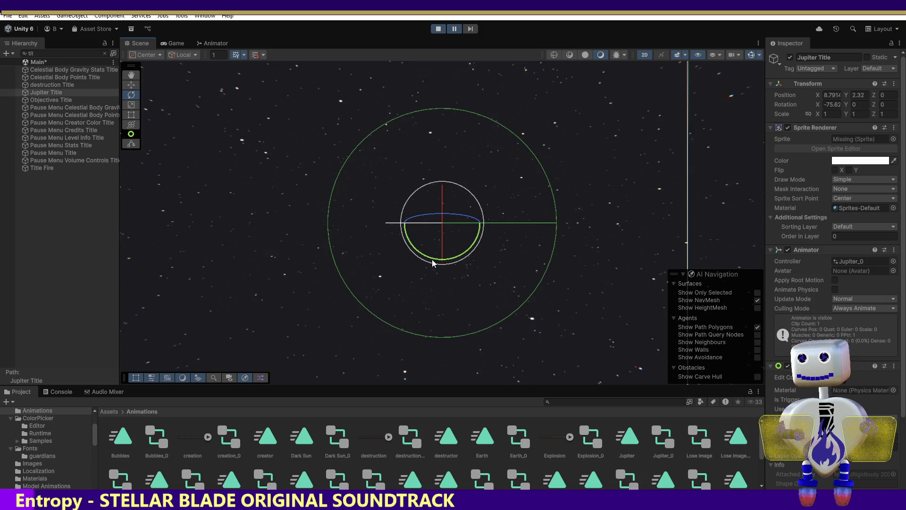
key(ctrl+z)
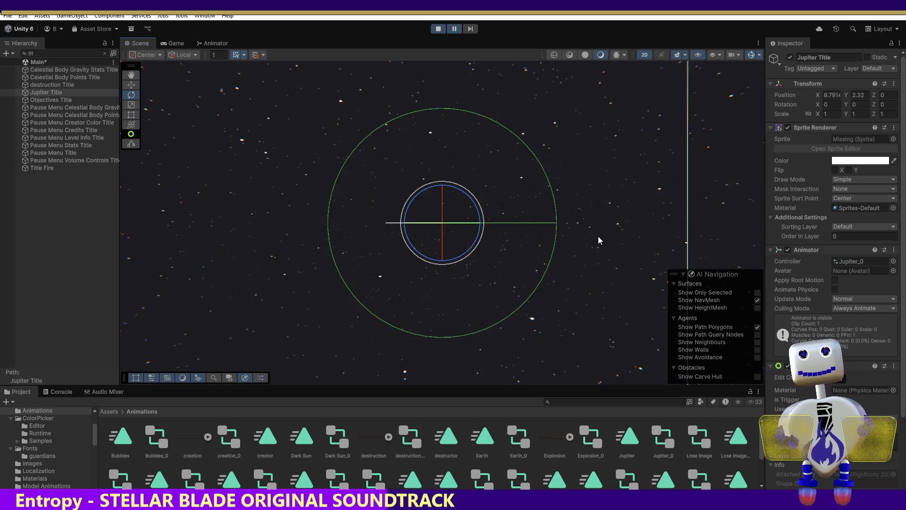
click(176, 196)
click(130, 85)
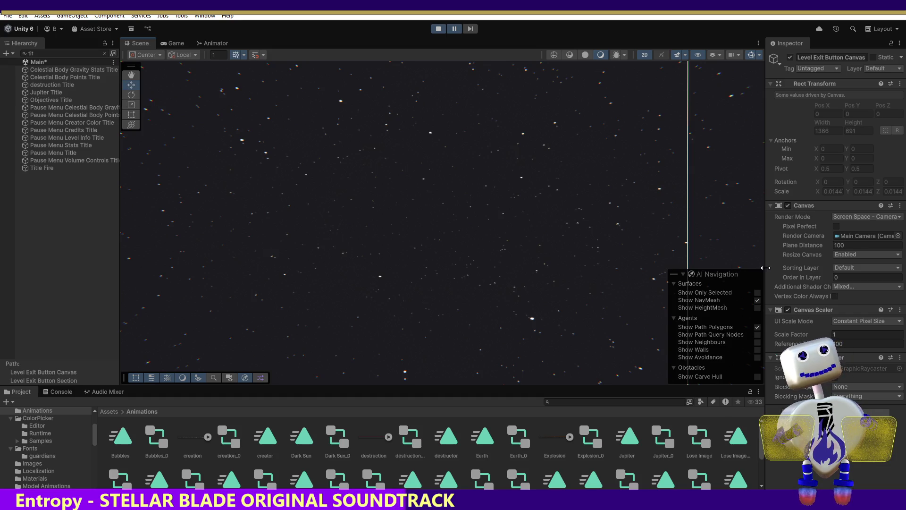
click(54, 94)
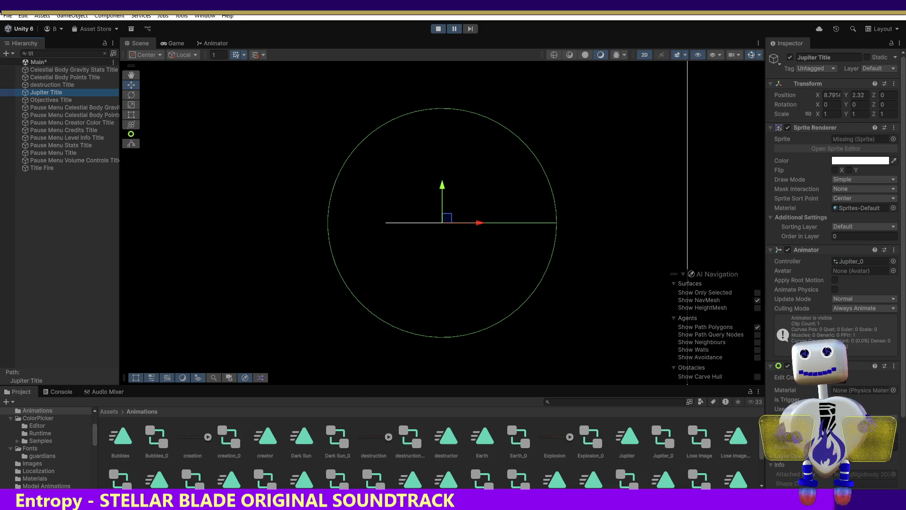
key(ctrl+shift+c)
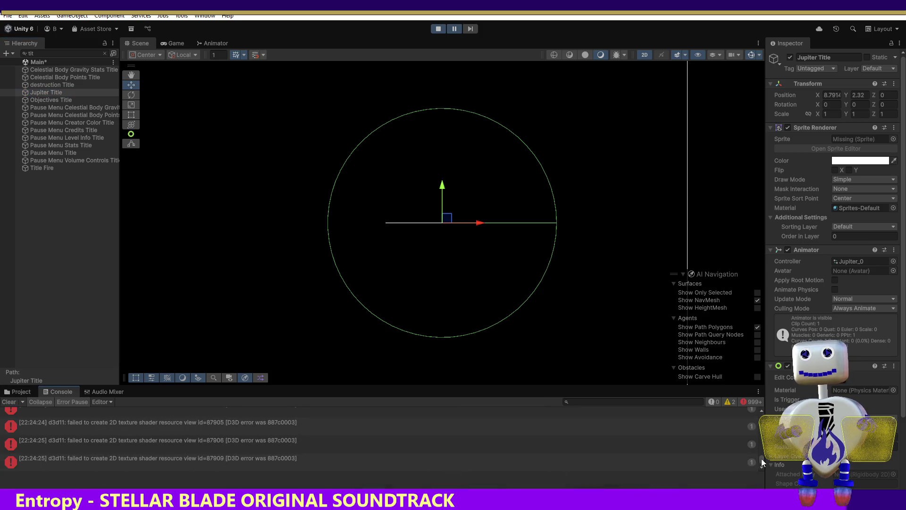
Clear the Console, replay the game to check the title screen, then stop it from the Scene view
drag(762, 454, 770, 395)
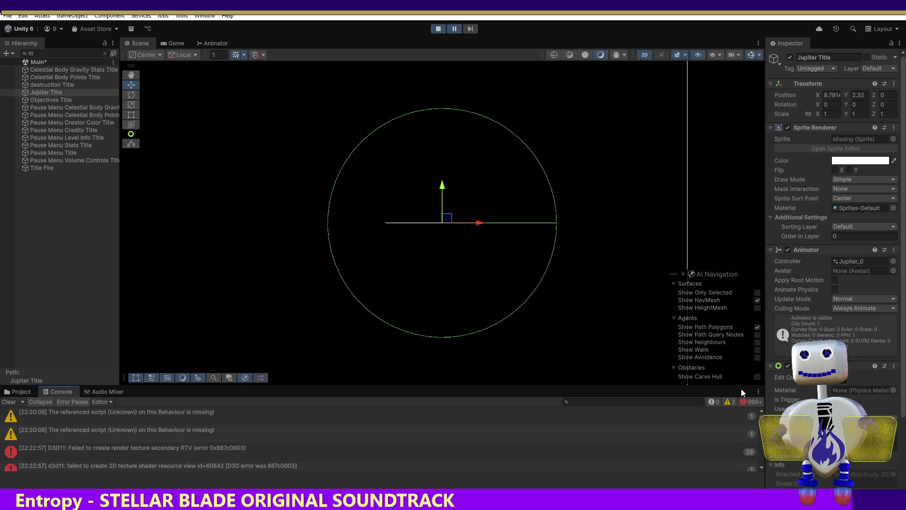
click(435, 27)
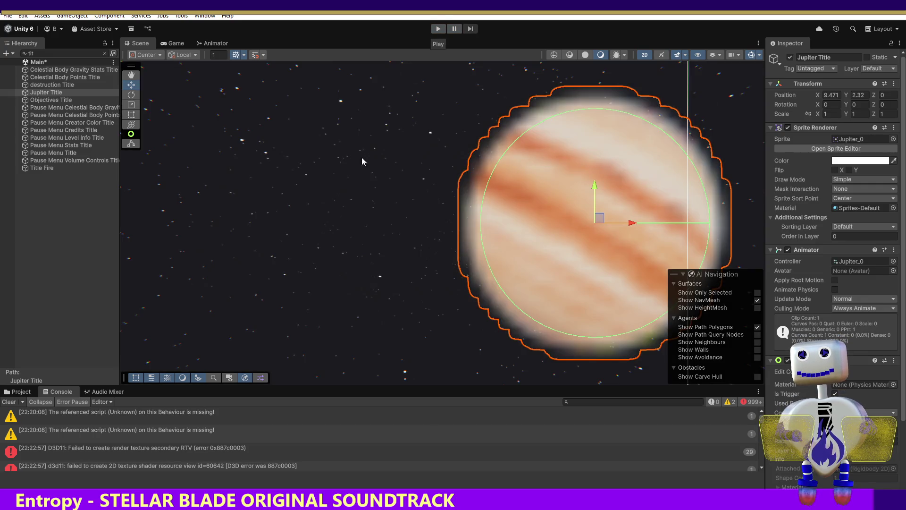
click(9, 402)
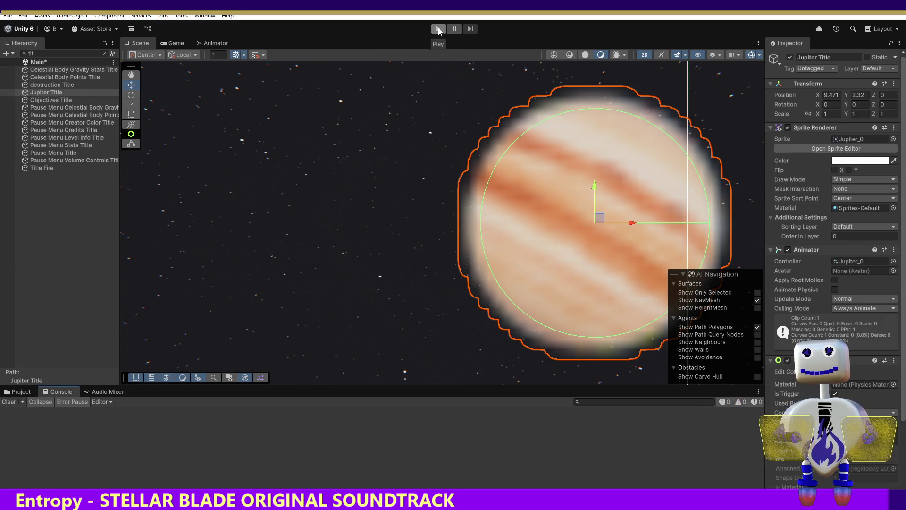
click(439, 30)
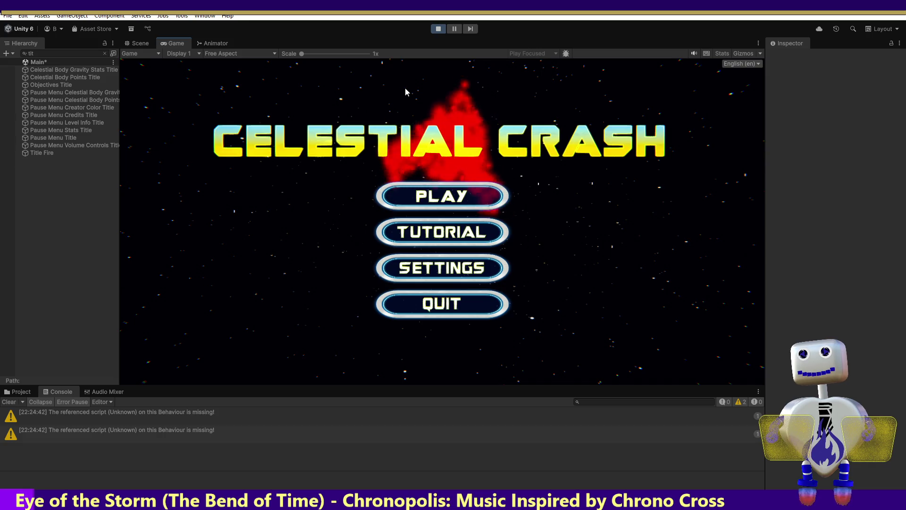
click(139, 43)
click(431, 30)
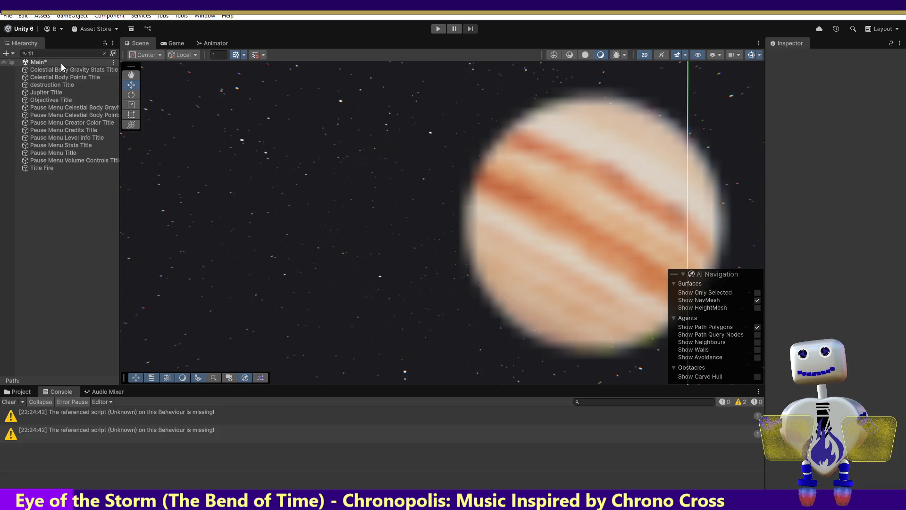
Clear the Hierarchy search filter, select Jupiter Title, and disable its Sprite Renderer
click(106, 53)
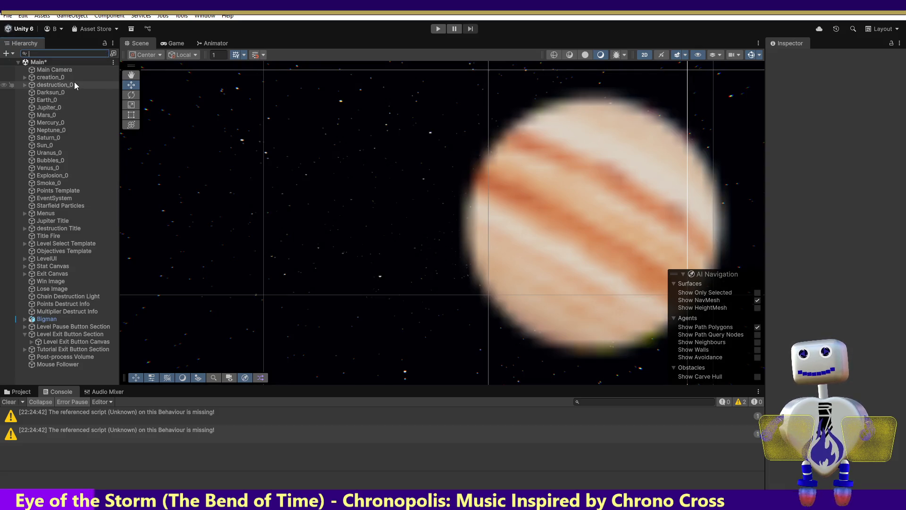
click(55, 222)
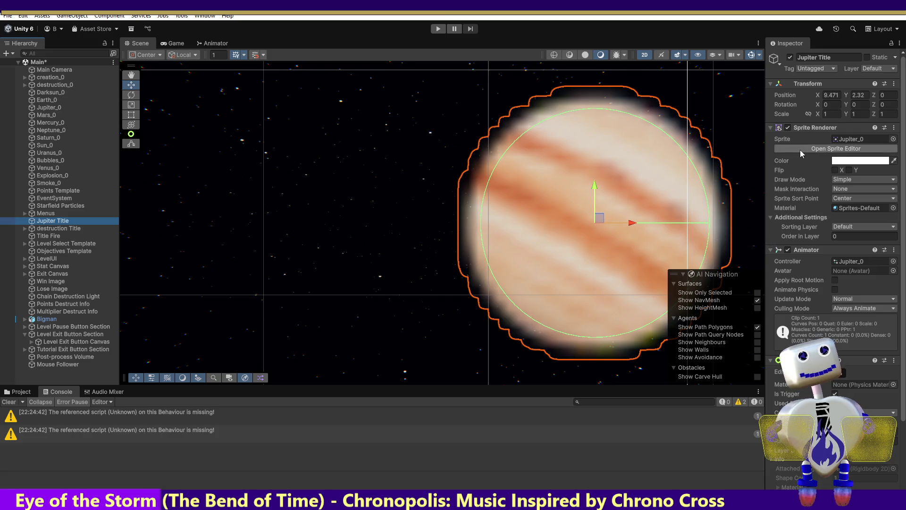
click(788, 128)
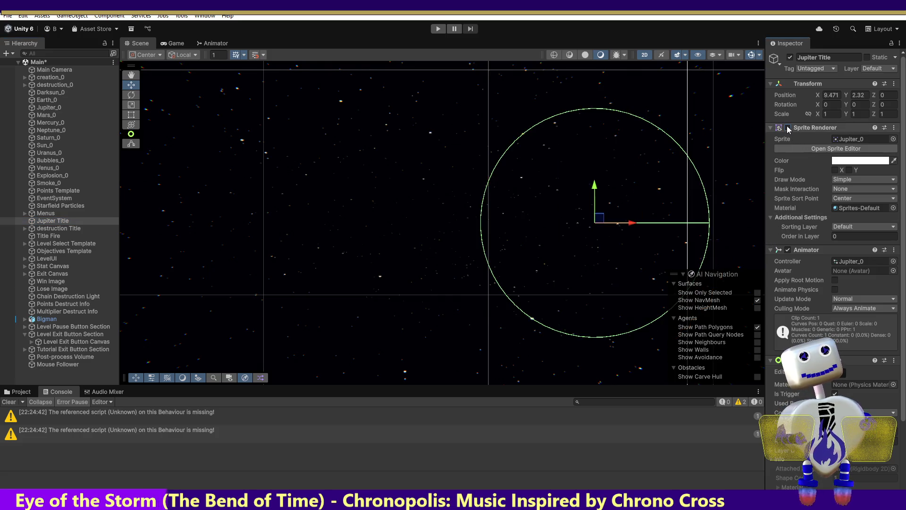
Re-enable Jupiter Title's Sprite Renderer, save the Main scene, and switch to MainController.cs in Visual Studio
click(788, 128)
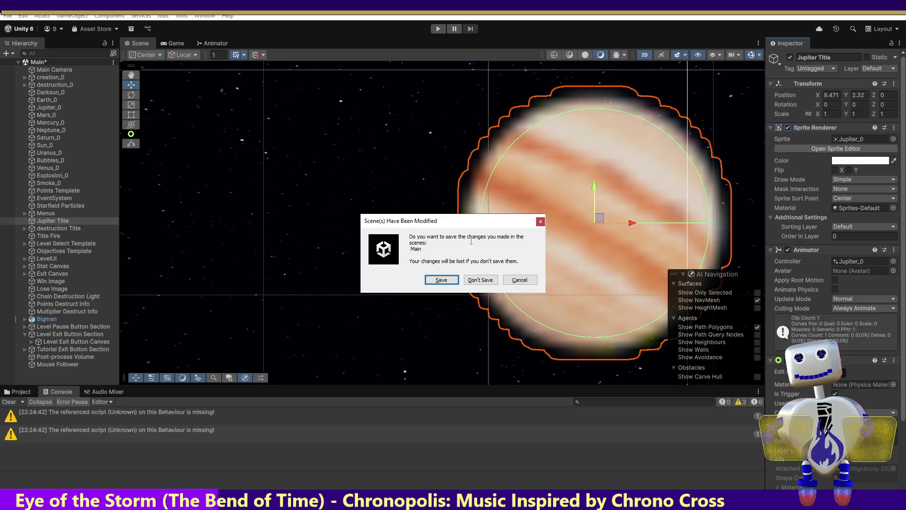
click(437, 279)
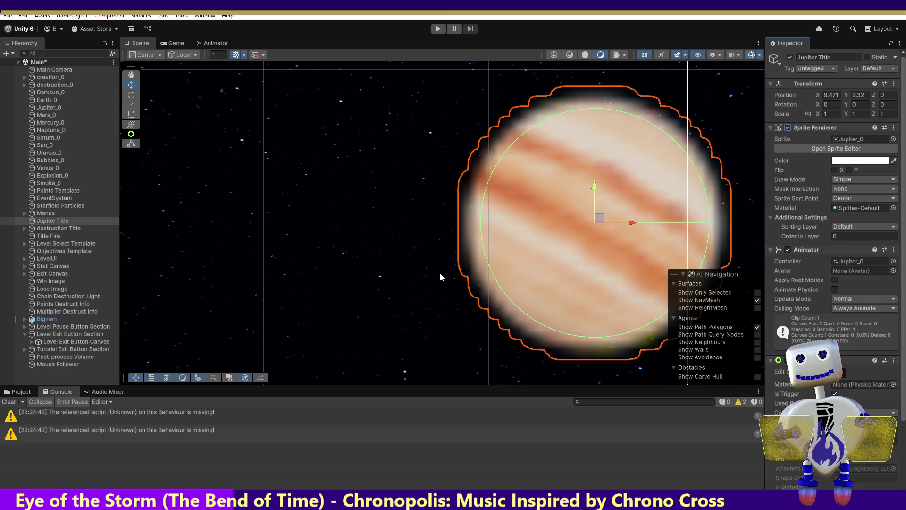
key(alt+Tab)
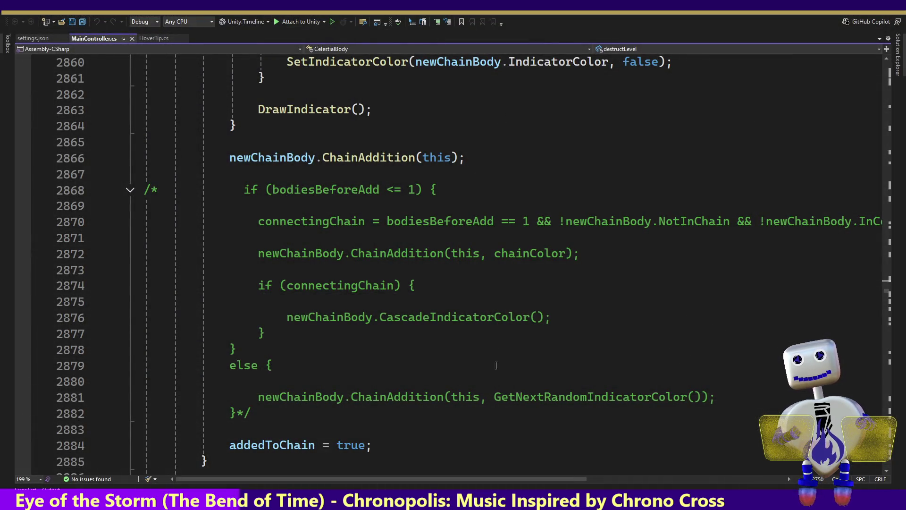
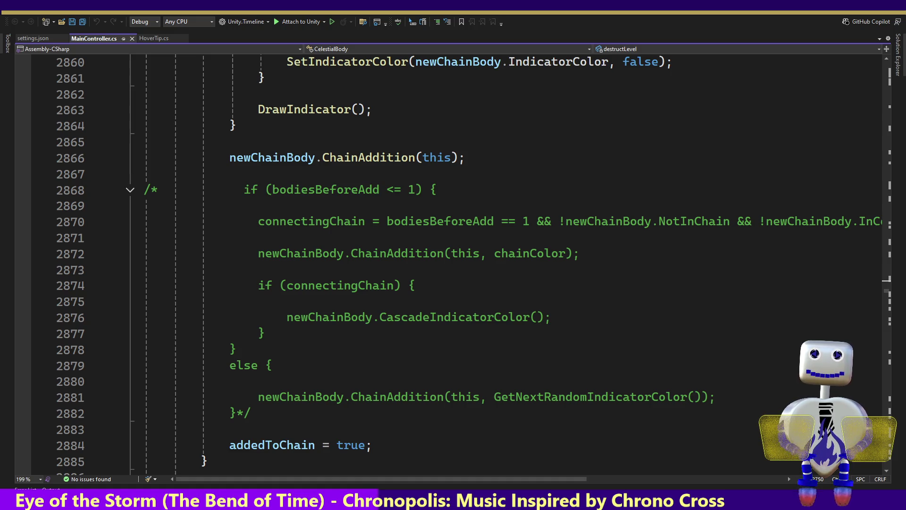
Return to the Unity editor and start the game in Play mode
key(alt+Tab)
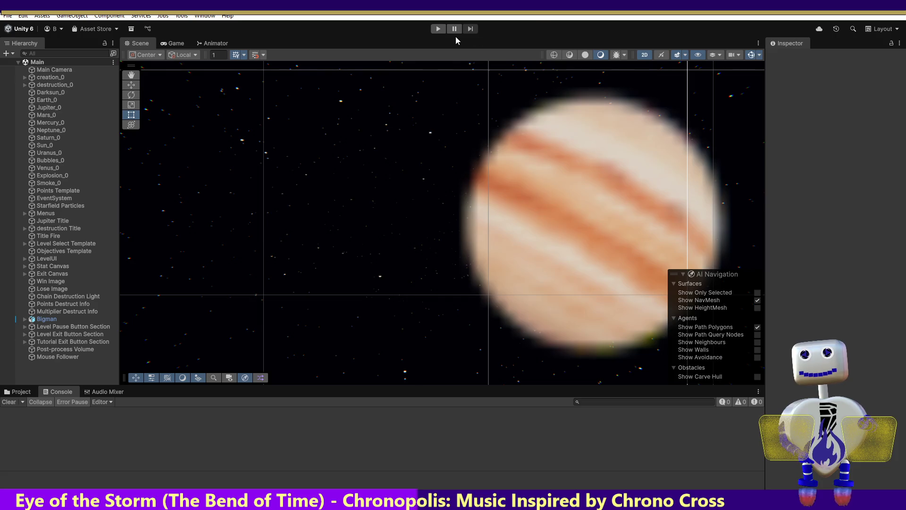
click(439, 28)
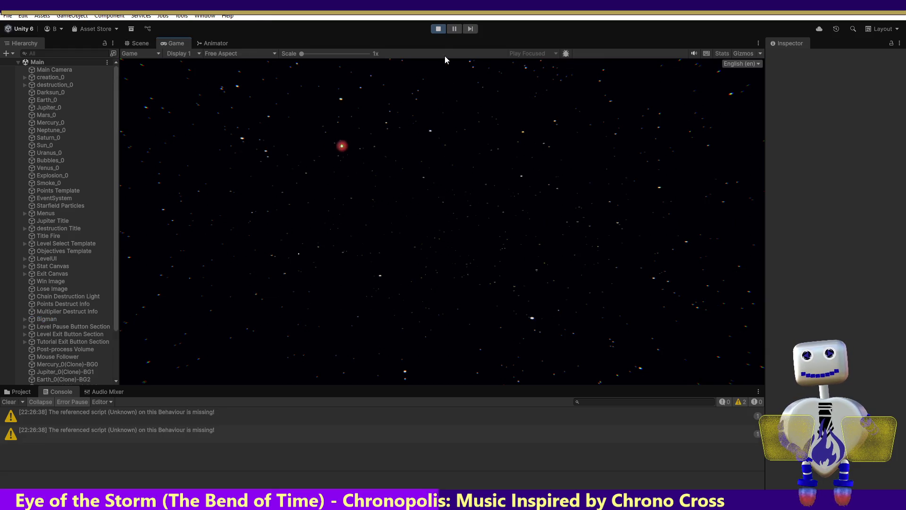
Stop the test run and frame the Jupiter Title object in the Scene view
click(443, 30)
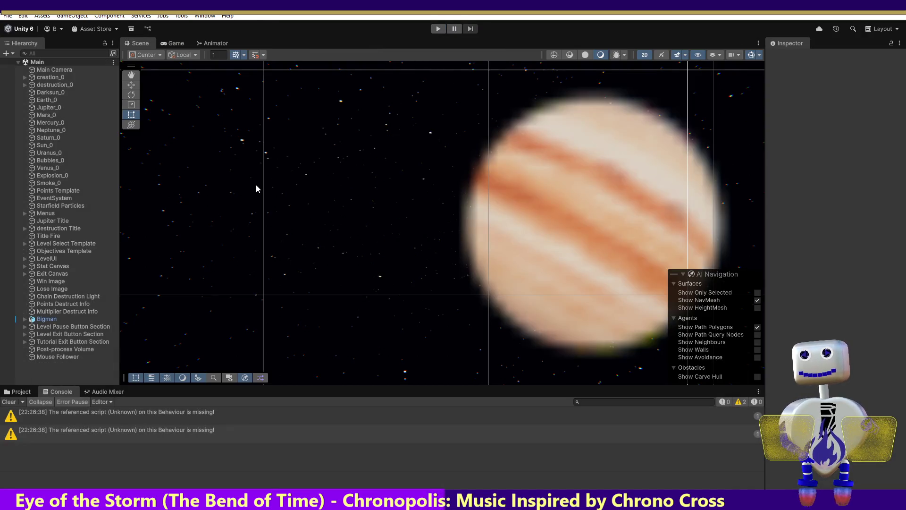
click(51, 222)
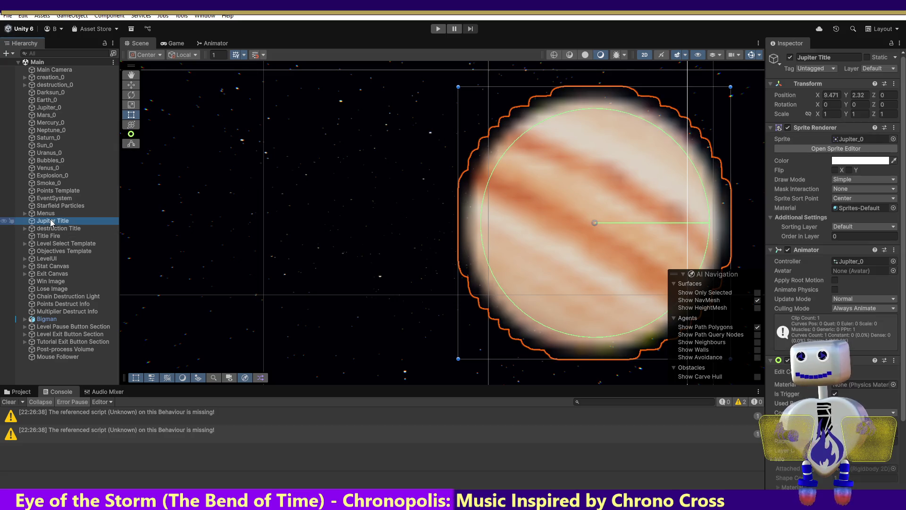
double_click(51, 221)
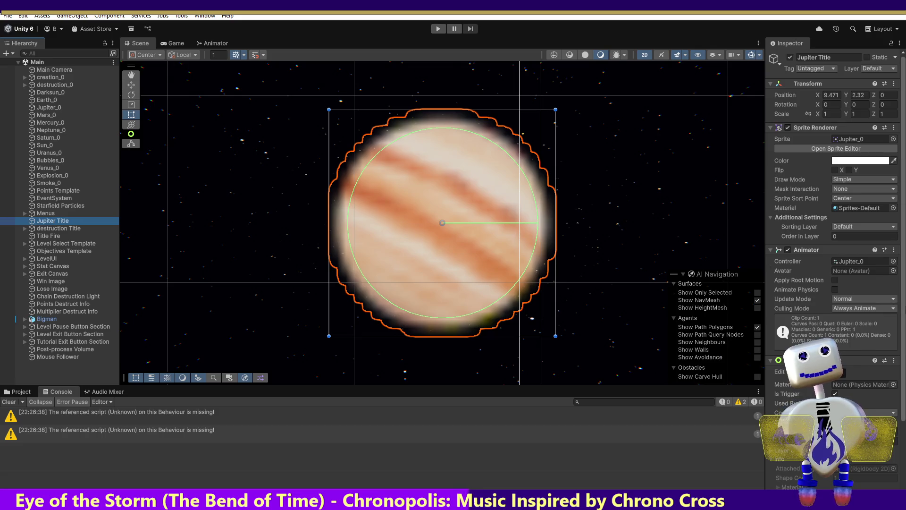
scroll(894, 395, down, 3)
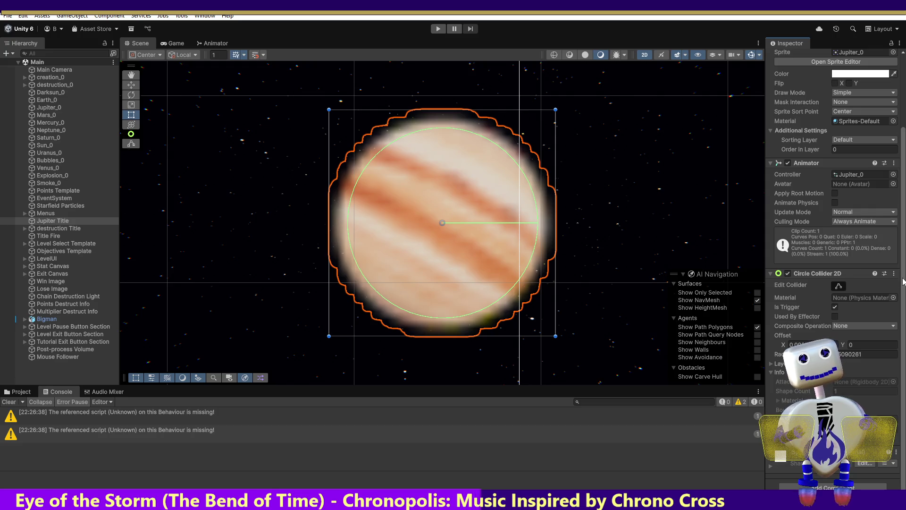
scroll(903, 281, up, 3)
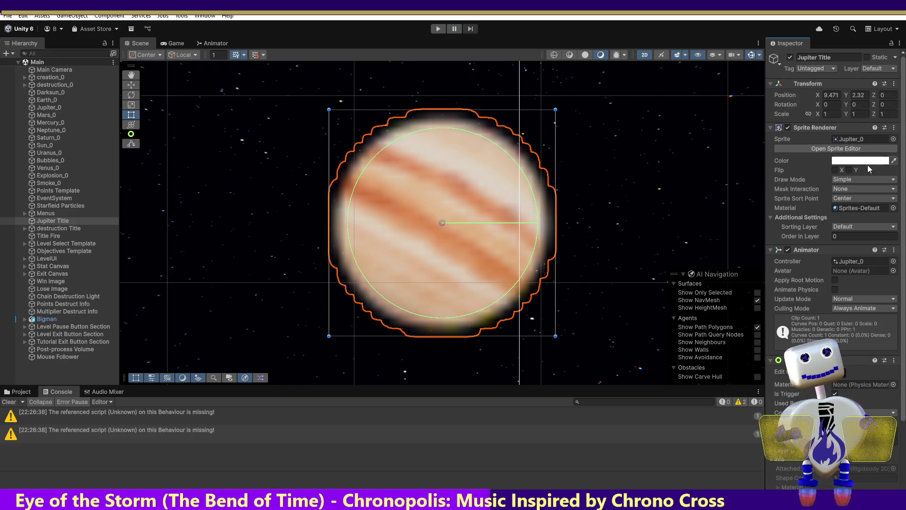
Check Jupiter Title's Sprite Renderer options, then inspect Bubbles_0, Smoke_0 and Jupiter_0
click(894, 128)
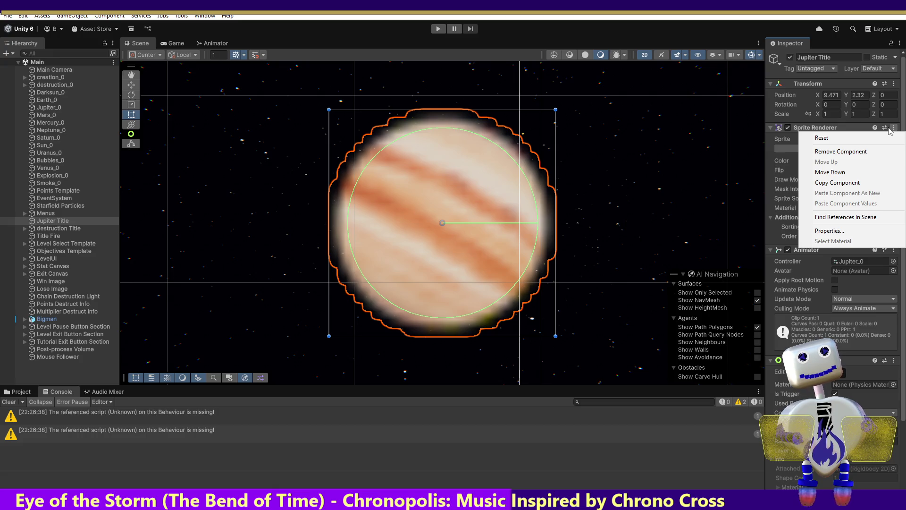
click(55, 159)
click(52, 160)
click(56, 184)
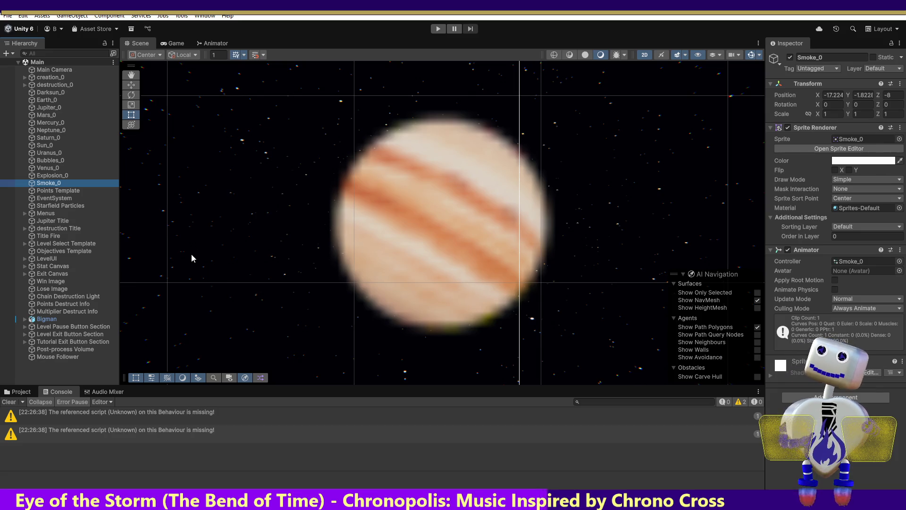
click(53, 107)
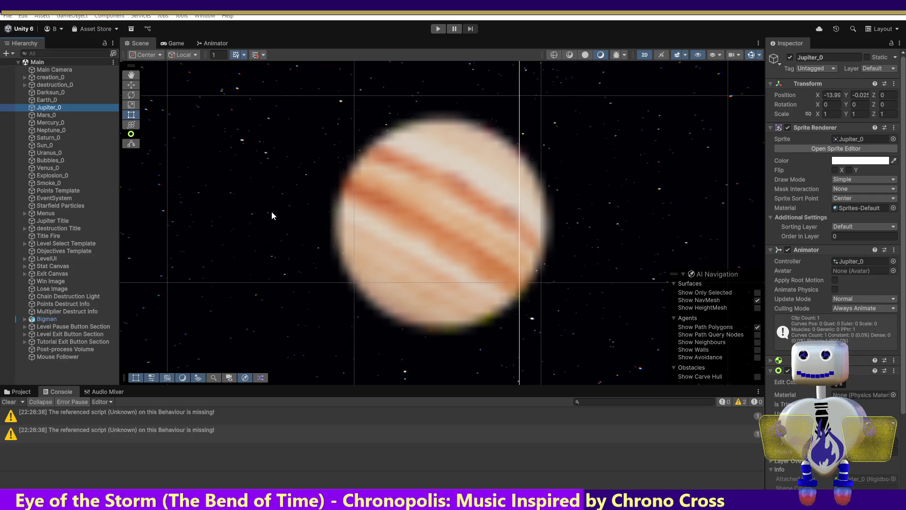
key(alt+Tab)
Search MainController.cs for 'sprite' until reaching the SpriteRenderer on line 1027
click(273, 196)
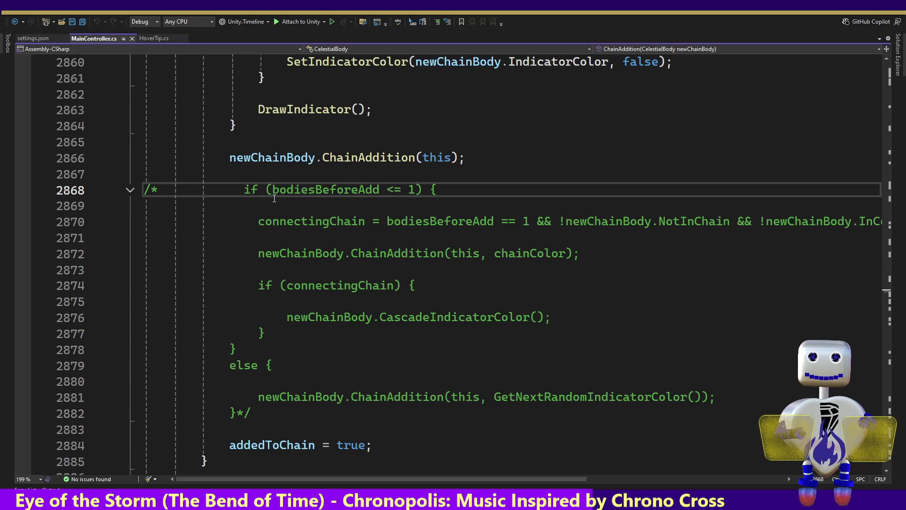
key(ctrl+f)
text(sprite)
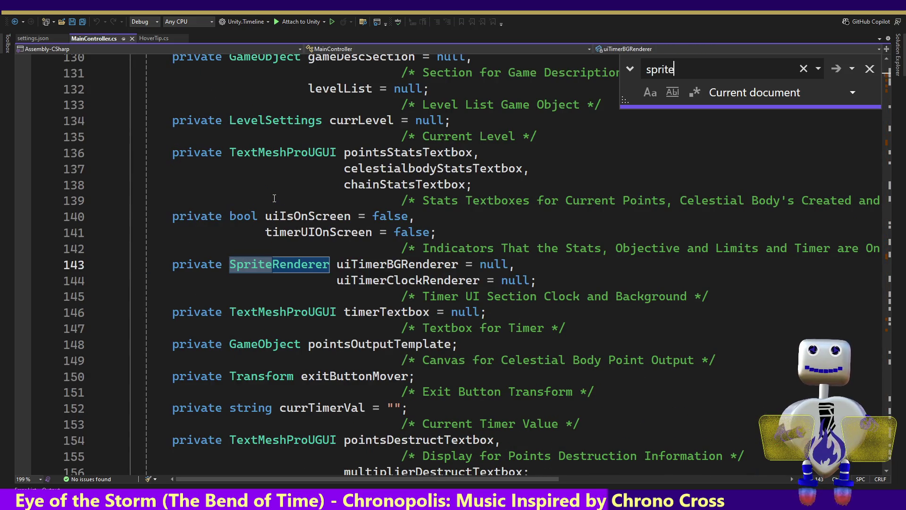
key(Return)
key(Return)
key(Return)
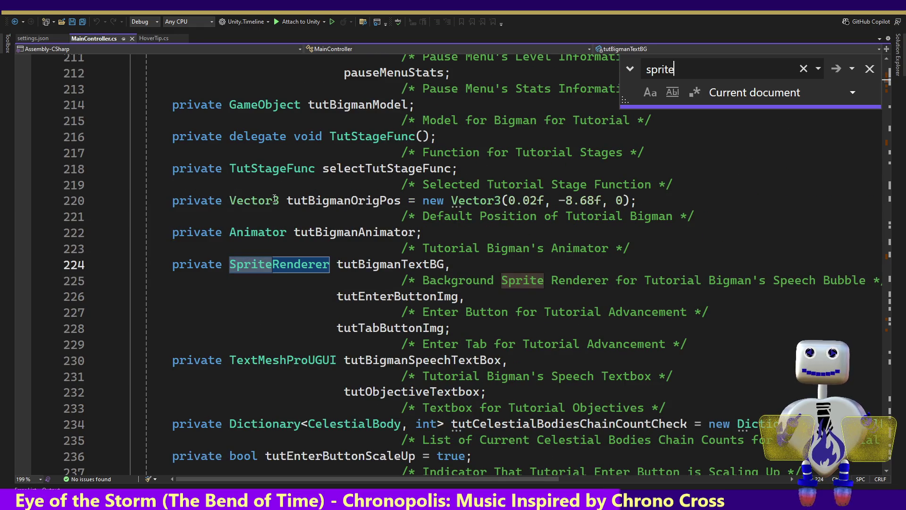
key(Return)
key(Return)
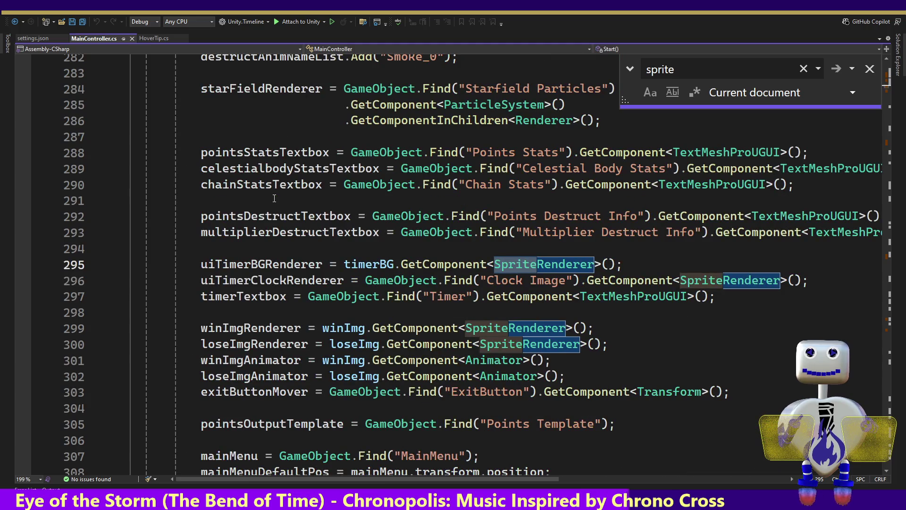
key(Return)
key(Return)
key(Return)
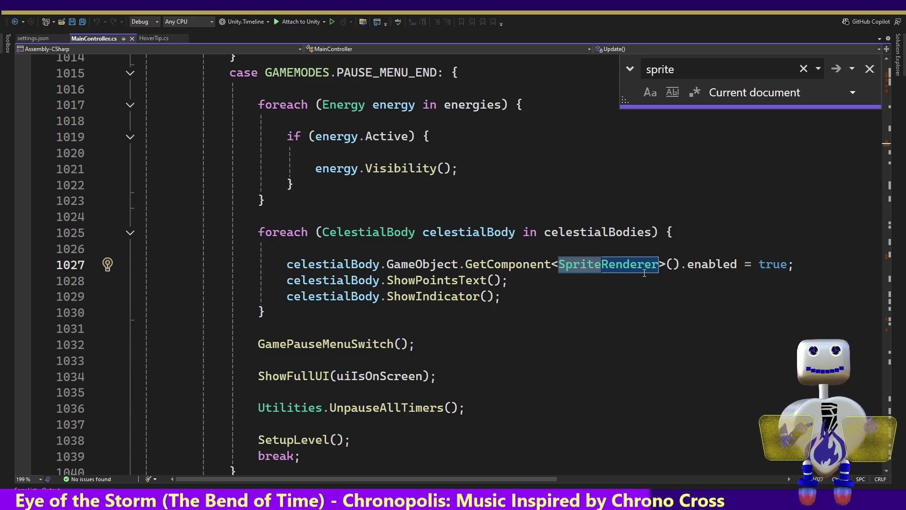
Read upward from line 1027 to line 1007, where SpriteRenderers are re-enabled after pausing
click(438, 264)
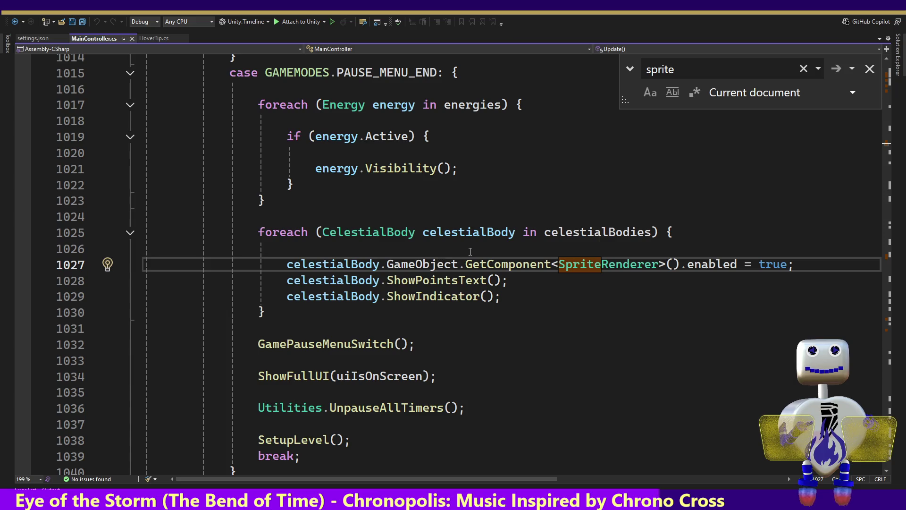
double_click(438, 264)
key(Up)
key(Up)
key(Up)
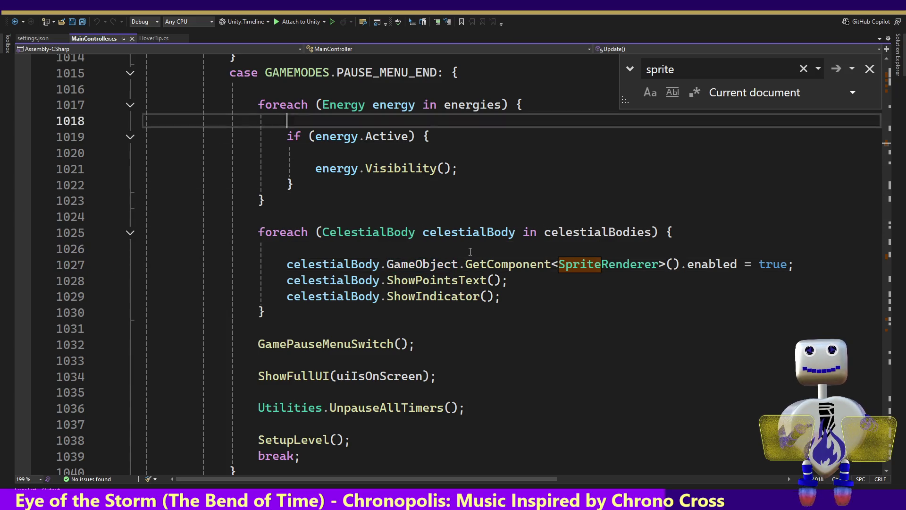
key(Up)
key(Up)
key(Up)
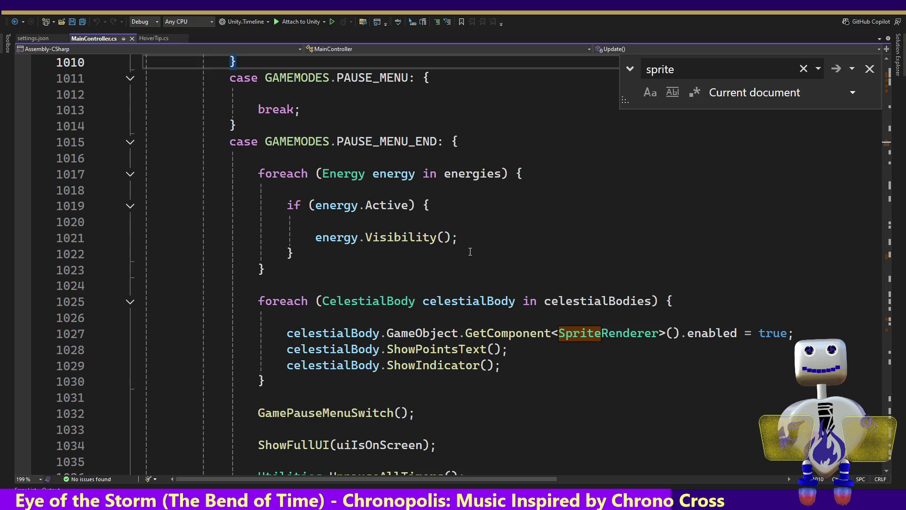
key(Up)
key(Up)
key(Up)
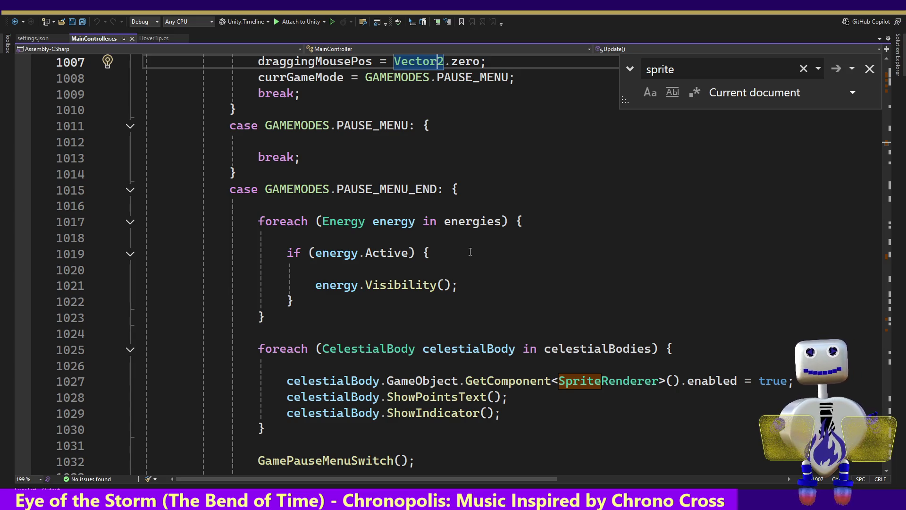
key(alt+Tab)
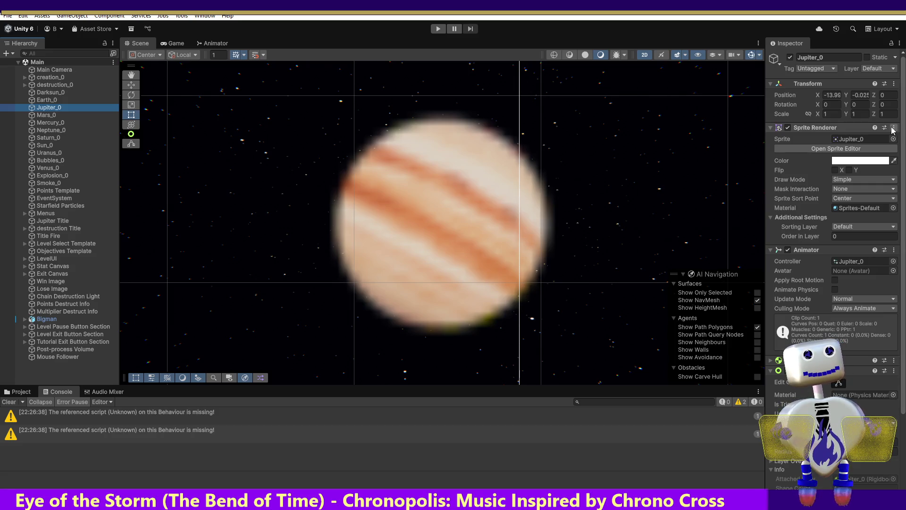
Delete Jupiter_0's Sprite Renderer, leaving Transform, Animator, Rigidbody 2D and Circle Collider 2D
click(893, 129)
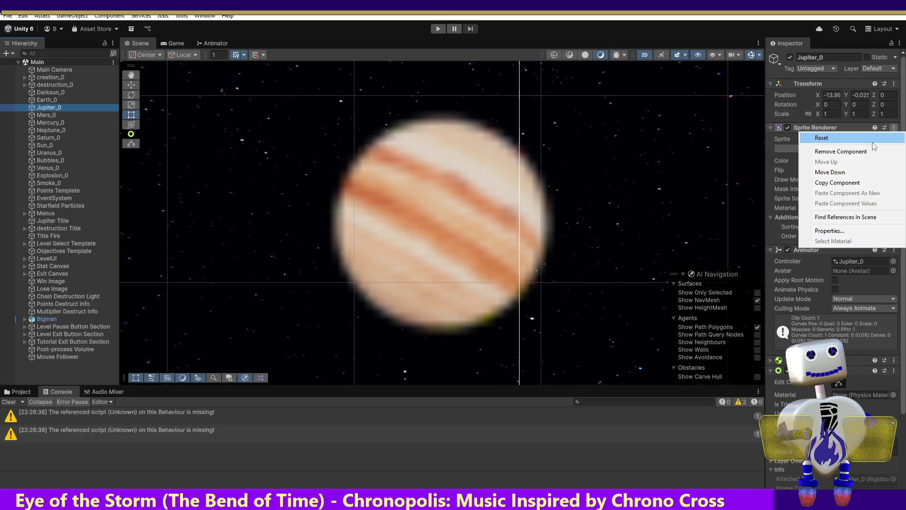
click(845, 151)
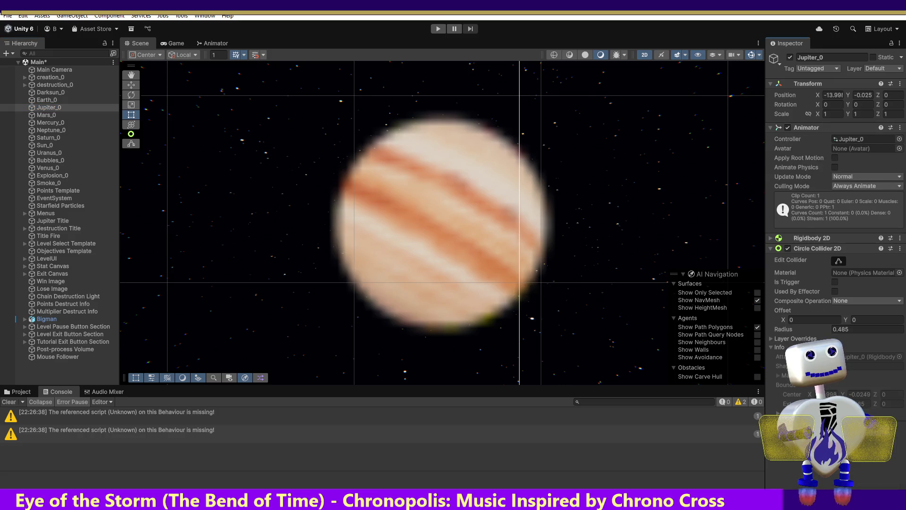
Try a Character Controller on Jupiter_0, dismiss the conflict error, and add a Sprite Renderer
click(836, 419)
click(812, 407)
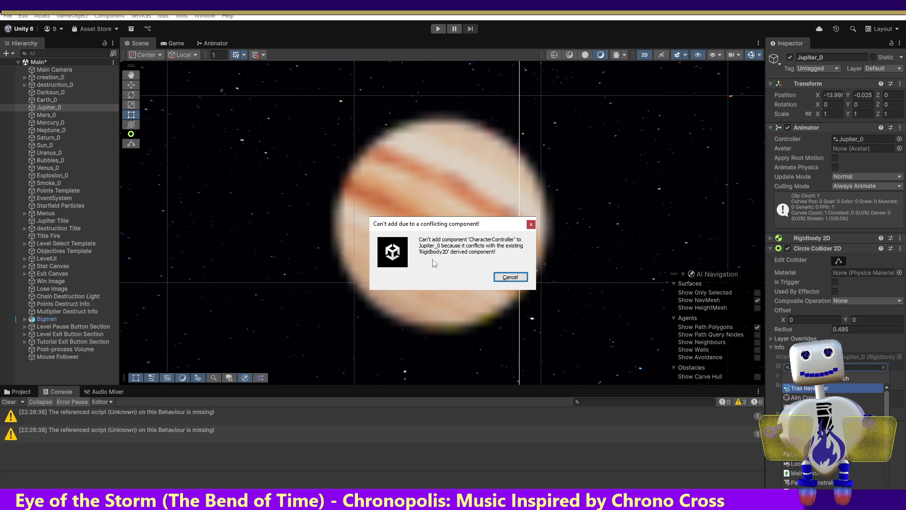
click(521, 278)
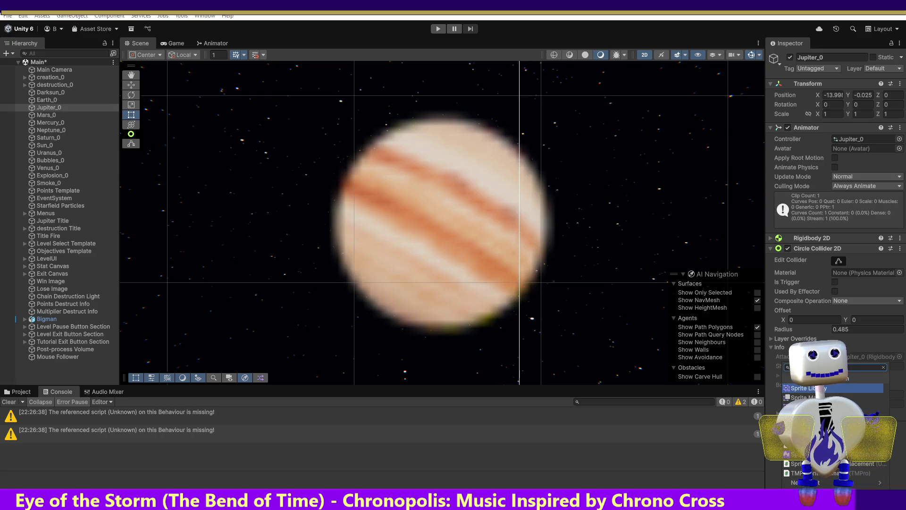
key(Return)
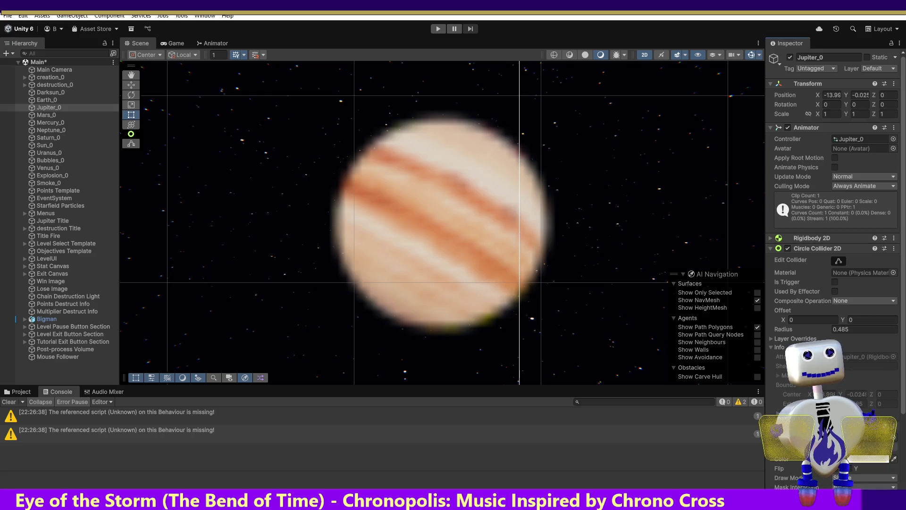
scroll(902, 398, down, 5)
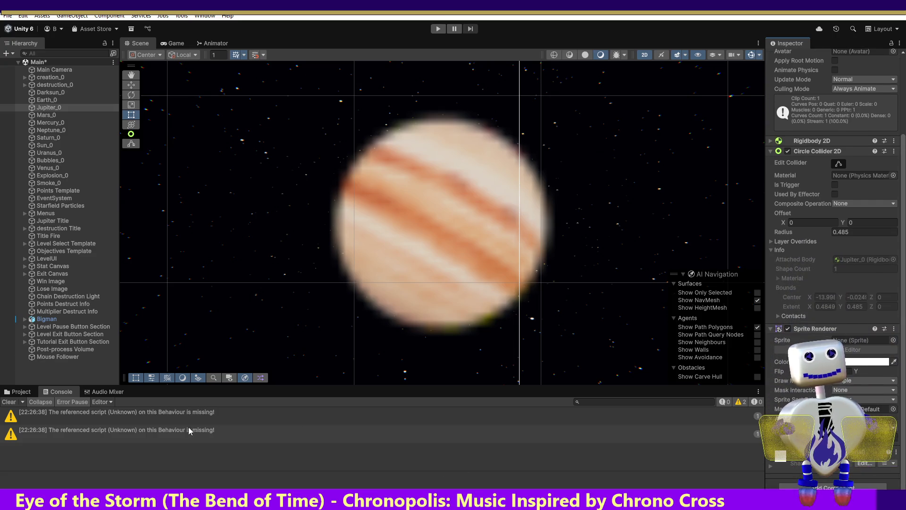
Drag the Jupiter sprite from Assets > Images into Jupiter_0's Sprite field, then play
click(20, 391)
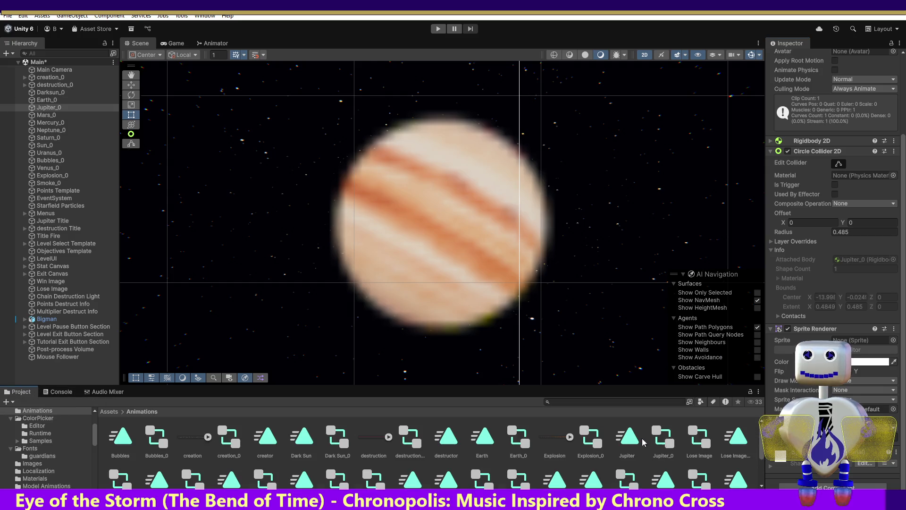
drag(95, 437, 106, 447)
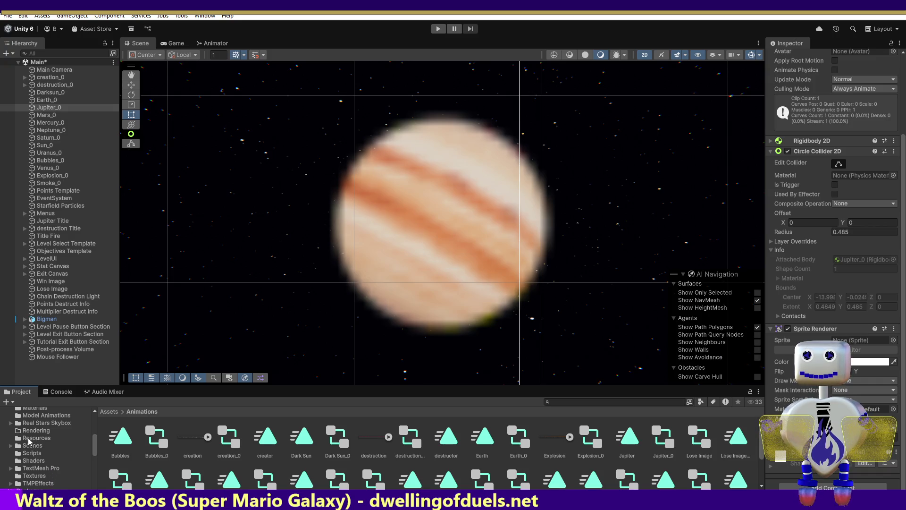
click(29, 438)
click(30, 431)
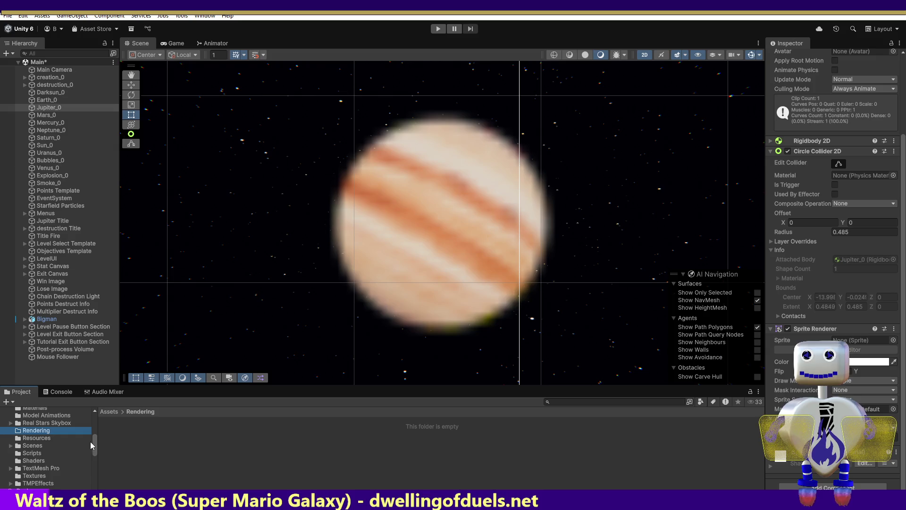
drag(94, 441, 95, 435)
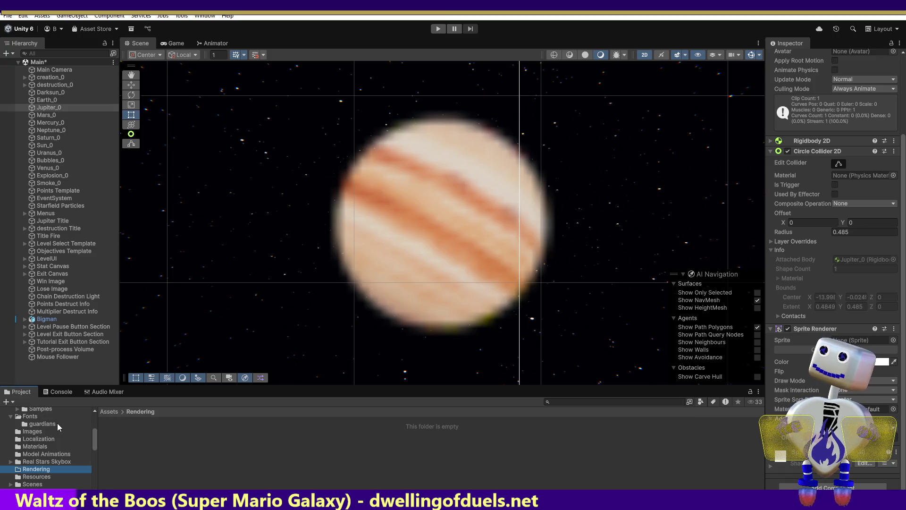
click(27, 433)
mouse_move(509, 440)
mouse_down()
mouse_move(899, 302)
mouse_move(866, 344)
mouse_up()
click(437, 29)
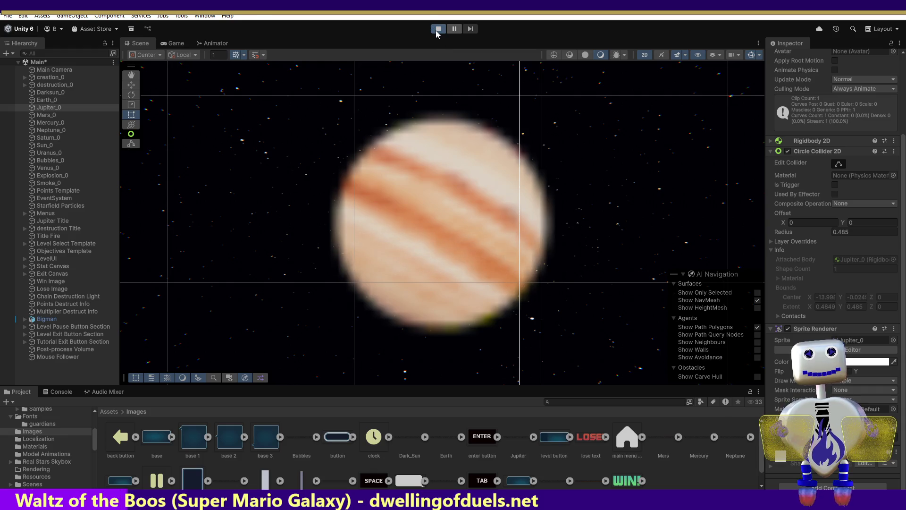
Stop and restart Play mode so the Celestial Crash main menu runs
click(437, 29)
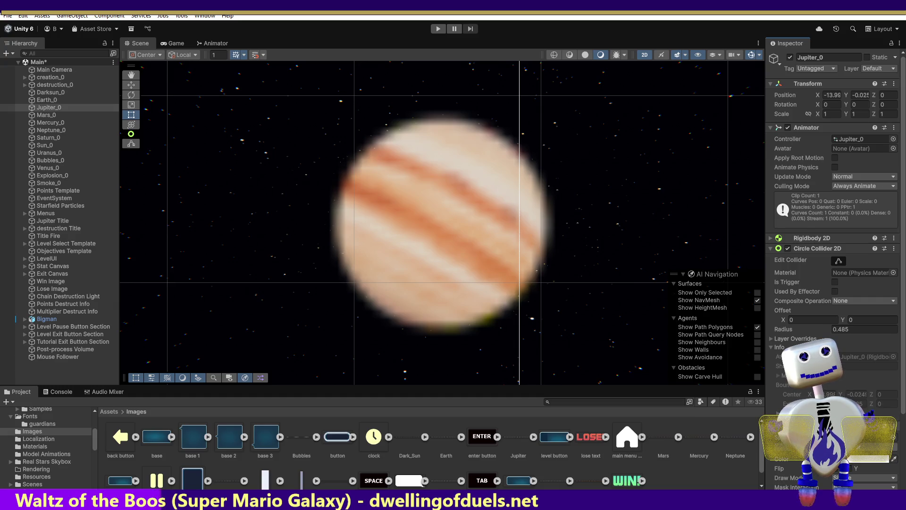
click(438, 29)
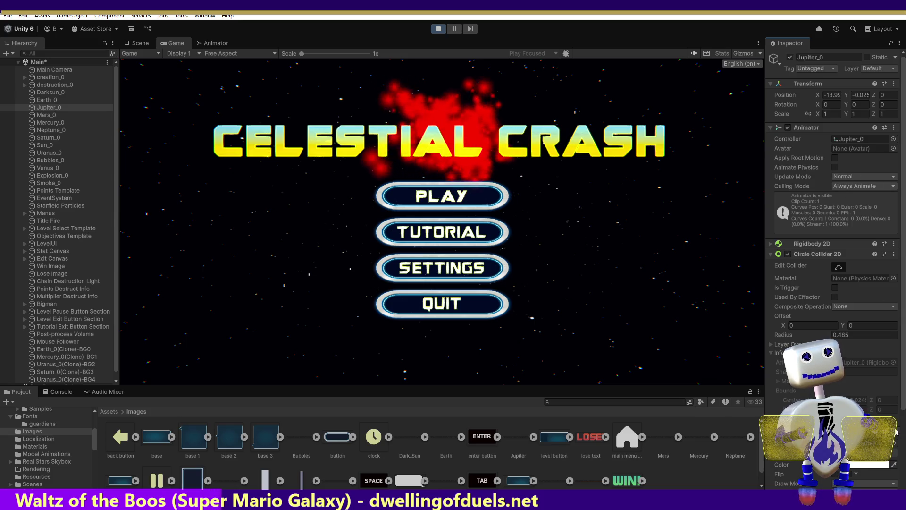
Move Jupiter_0's Sprite Renderer up to sit just below Transform, then stop playing
right_click(865, 324)
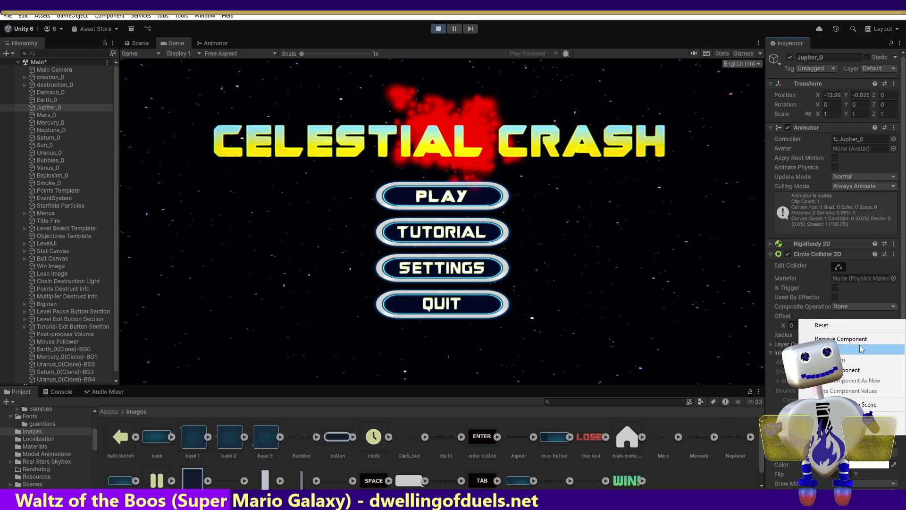
click(857, 359)
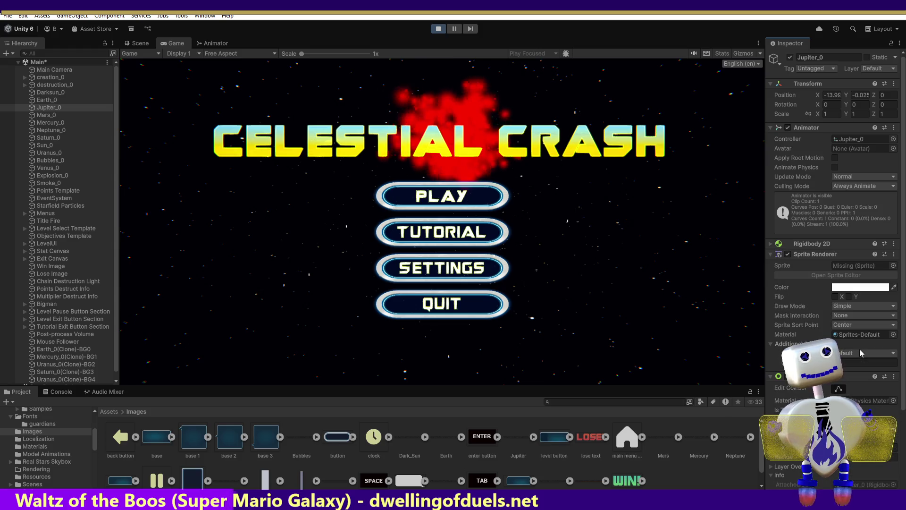
click(893, 255)
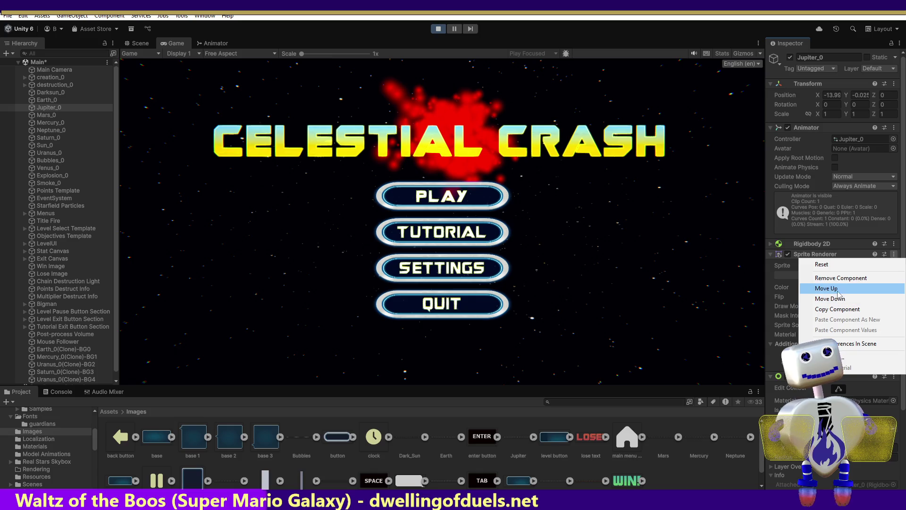
click(839, 288)
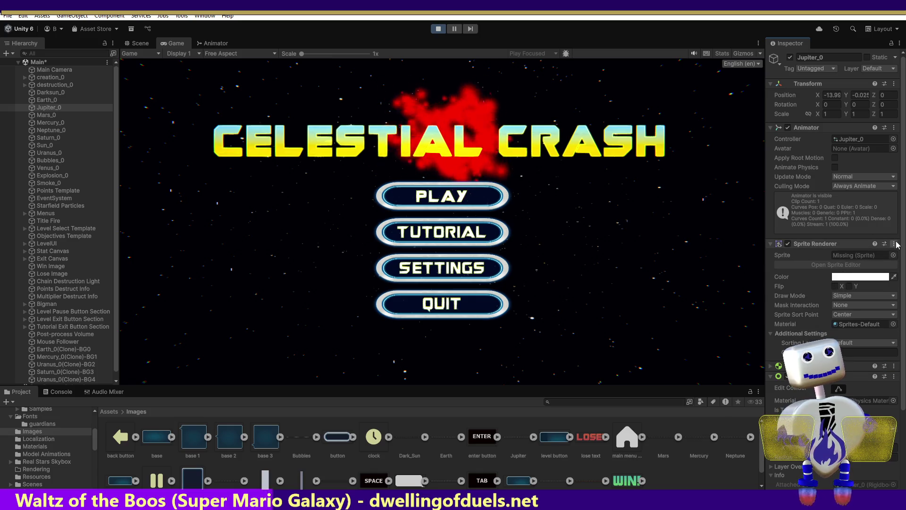
click(893, 244)
click(837, 280)
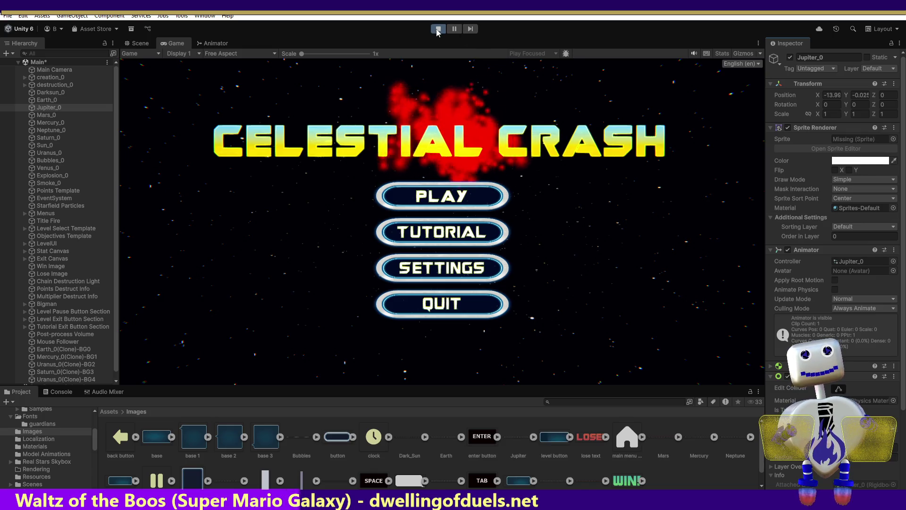
key(ctrl+p)
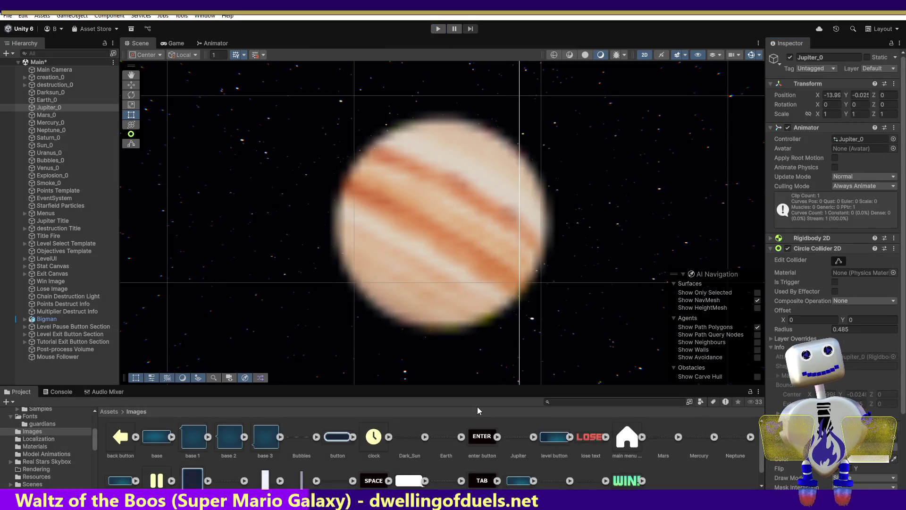
Play the game, select Jupiter_0, and filter the Hierarchy by 'Tit' for title objects
click(442, 28)
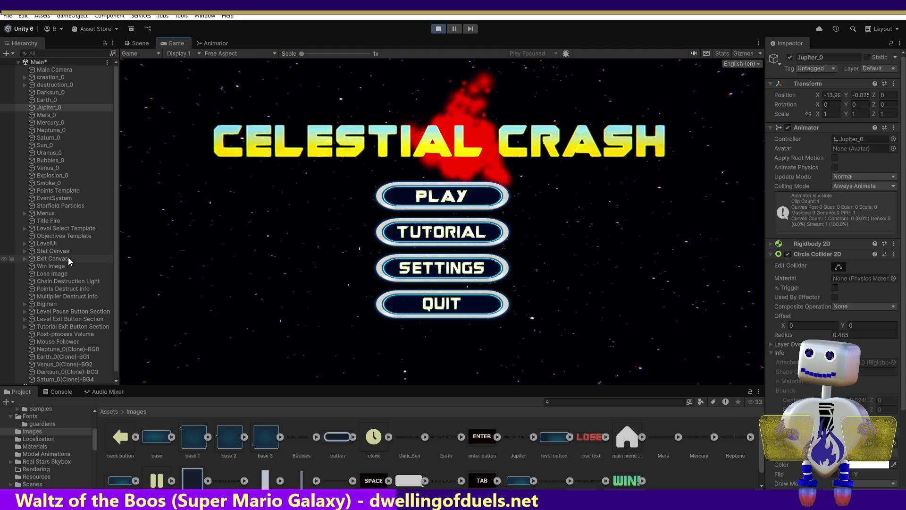
click(116, 267)
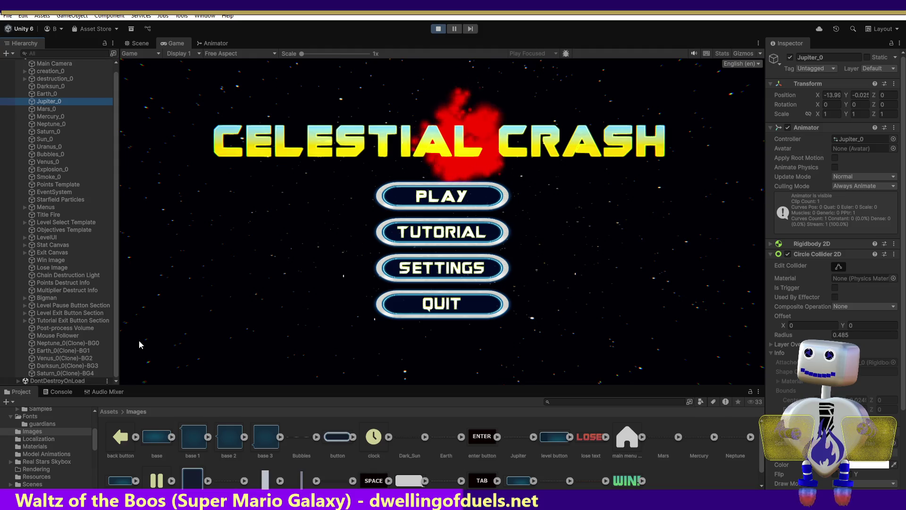
click(44, 54)
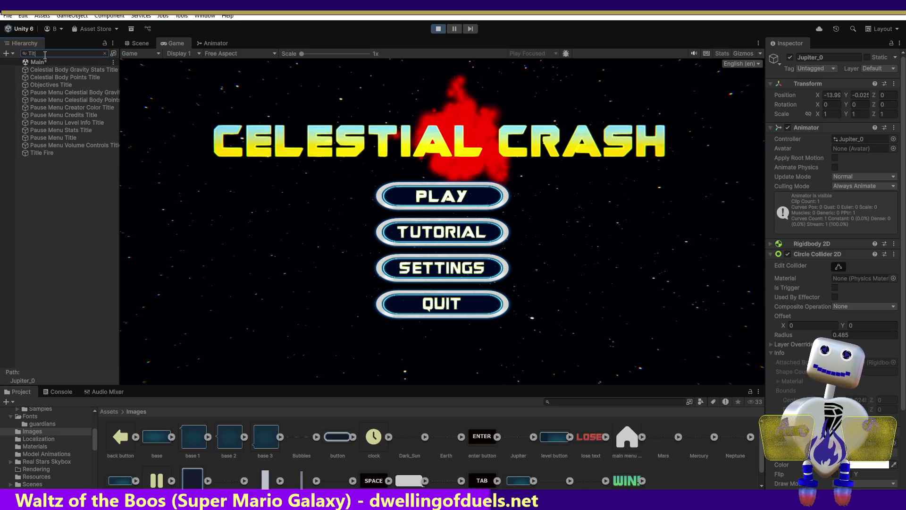
Stop the game, select Jupiter Title to confirm its Jupiter_0 sprite, then play again
click(438, 29)
click(55, 94)
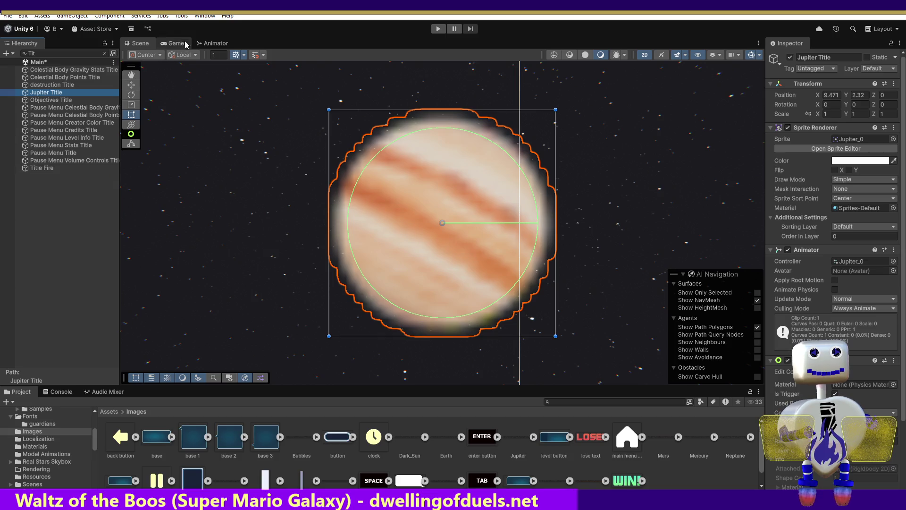
click(441, 29)
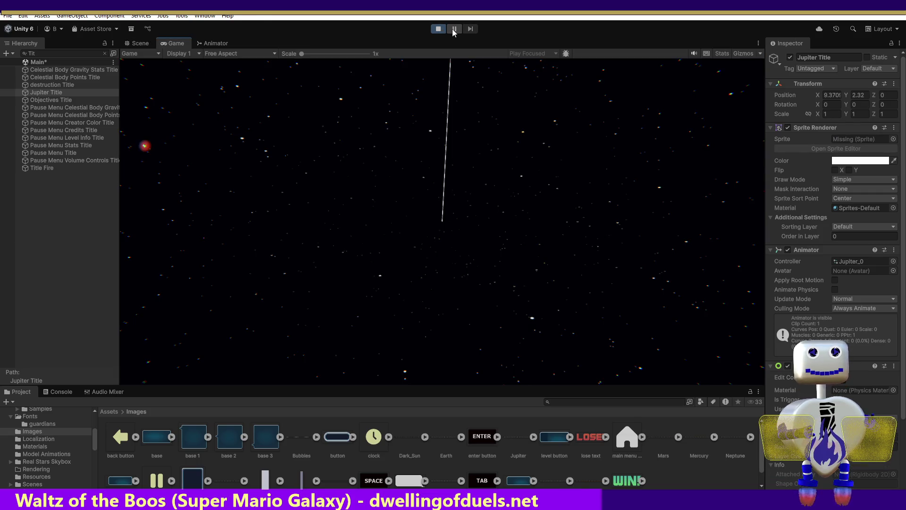
Pause the game, assign the Jupiter sprite to Jupiter Title's Sprite Renderer, then resume and stop playback
click(454, 29)
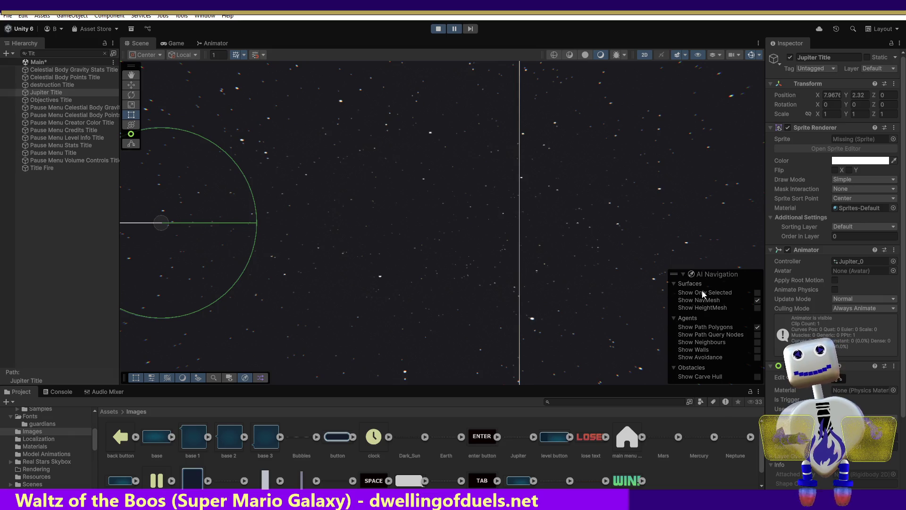
mouse_move(519, 436)
mouse_down()
mouse_move(854, 167)
mouse_move(859, 142)
mouse_up()
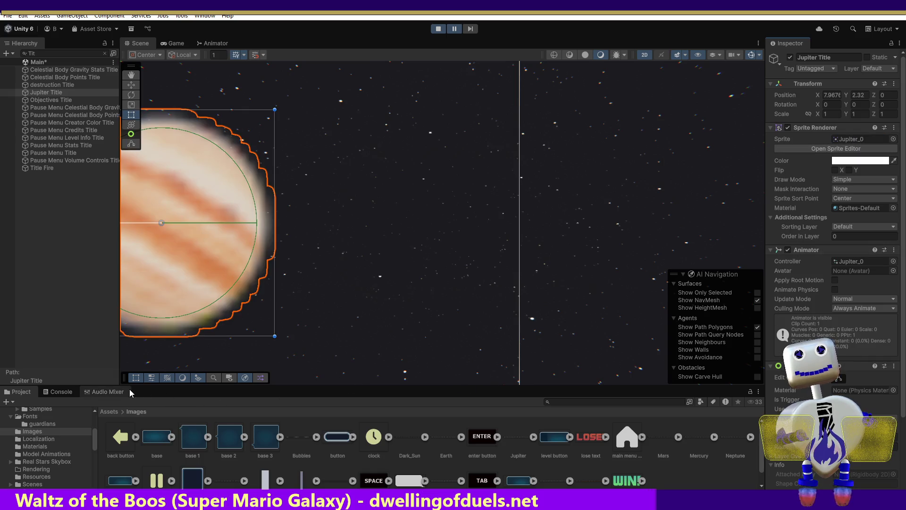
click(176, 46)
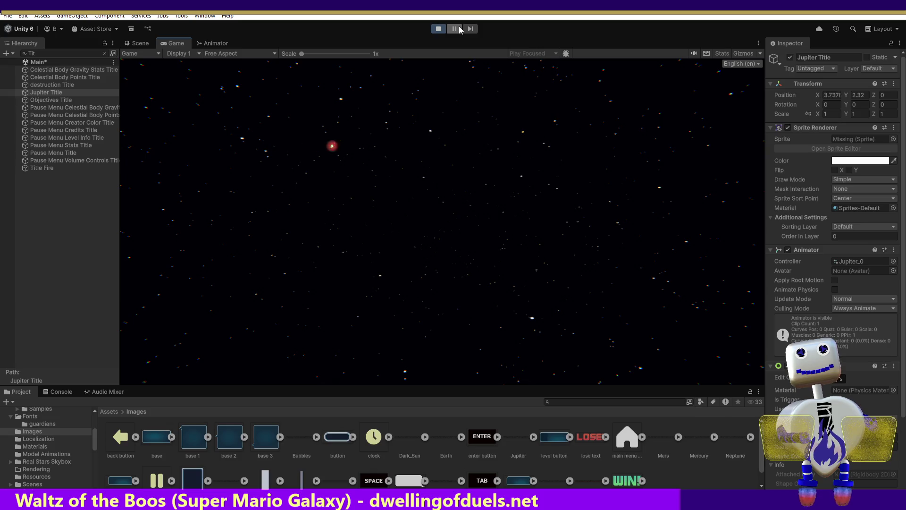
click(439, 29)
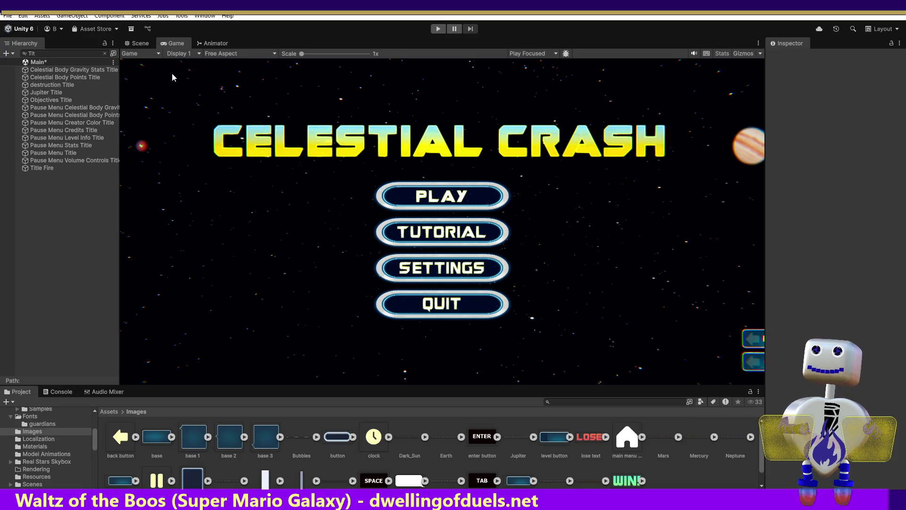
Check Jupiter in the Scene and Game views, then clear the Hierarchy search filter
click(136, 43)
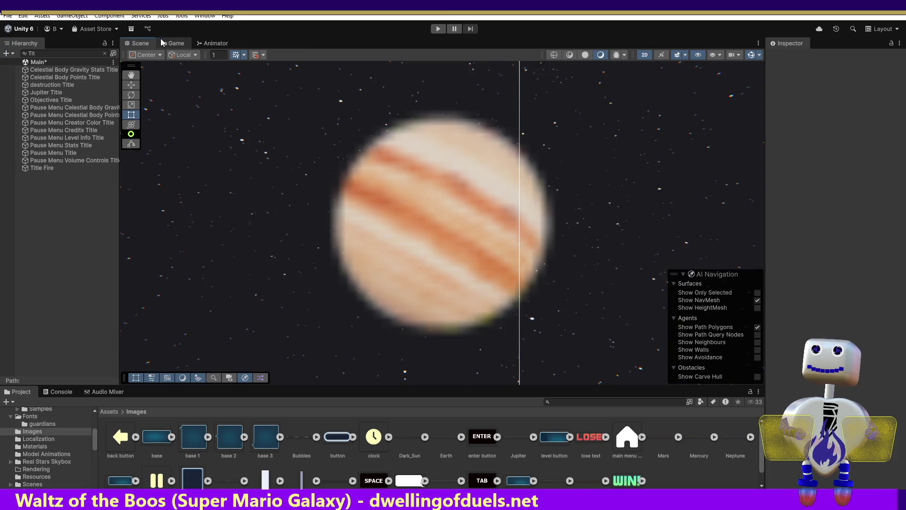
click(169, 43)
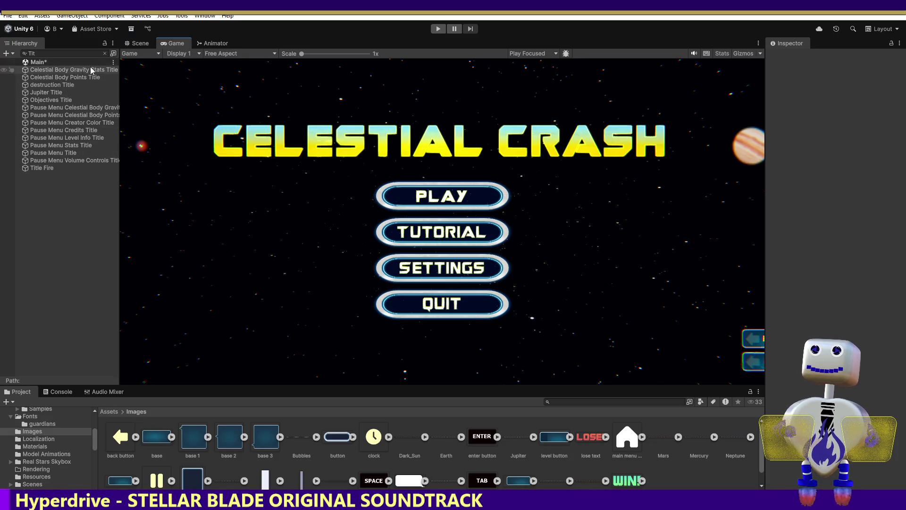
click(104, 53)
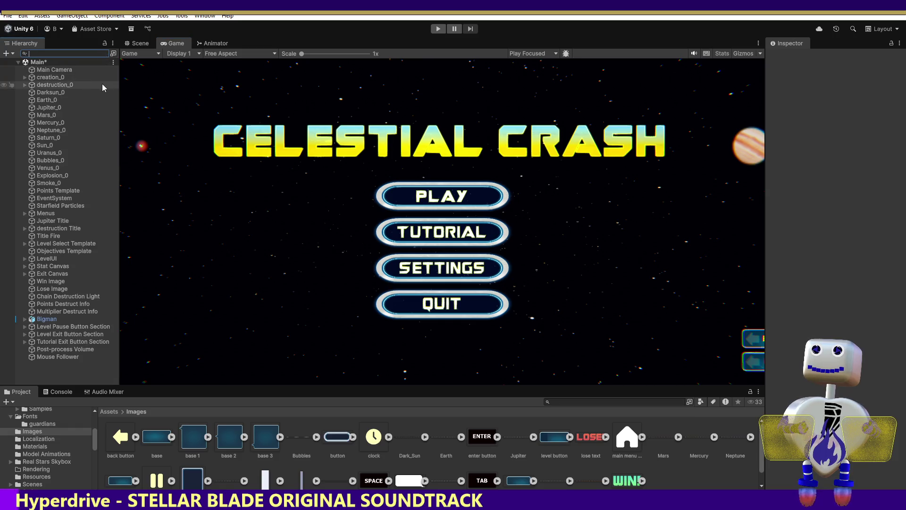
Show the full Hierarchy and select Main Camera to inspect its components
click(63, 61)
click(64, 70)
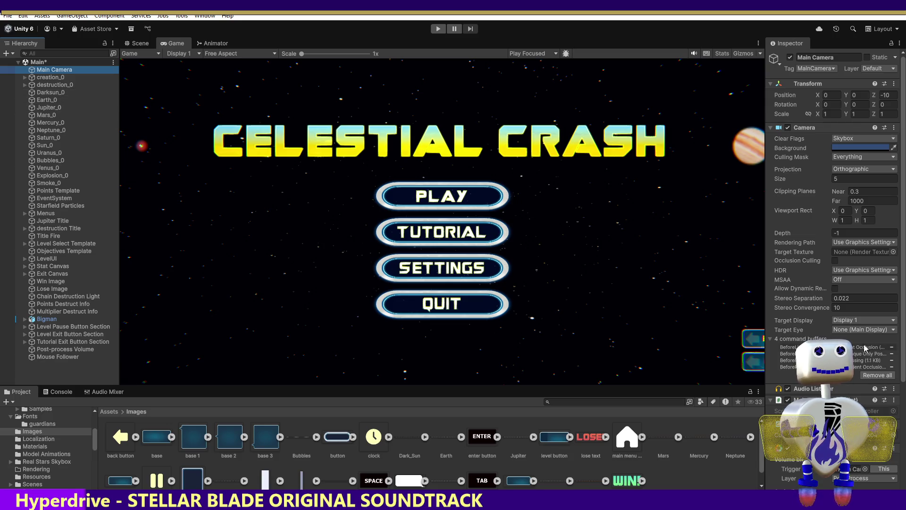
click(787, 452)
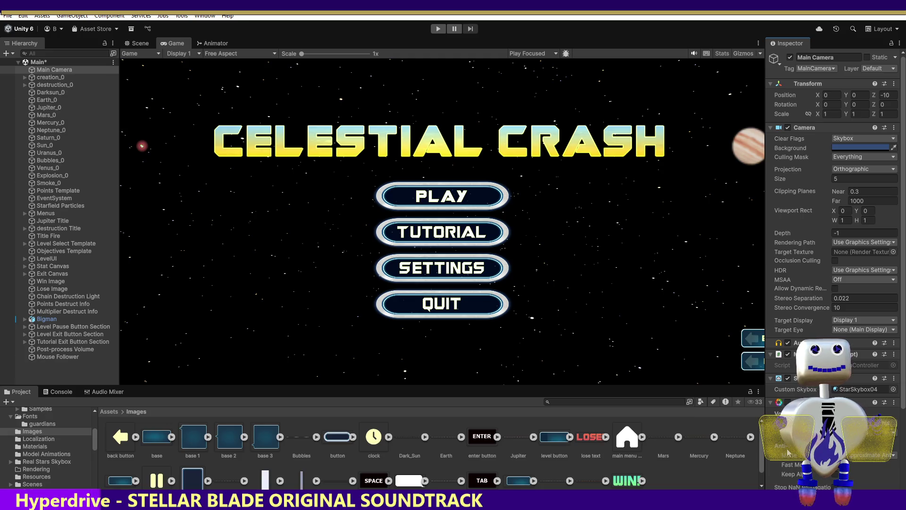
Toggle the camera's script component off and back on, then expand the Jupiter sprite sheet's frames
click(787, 402)
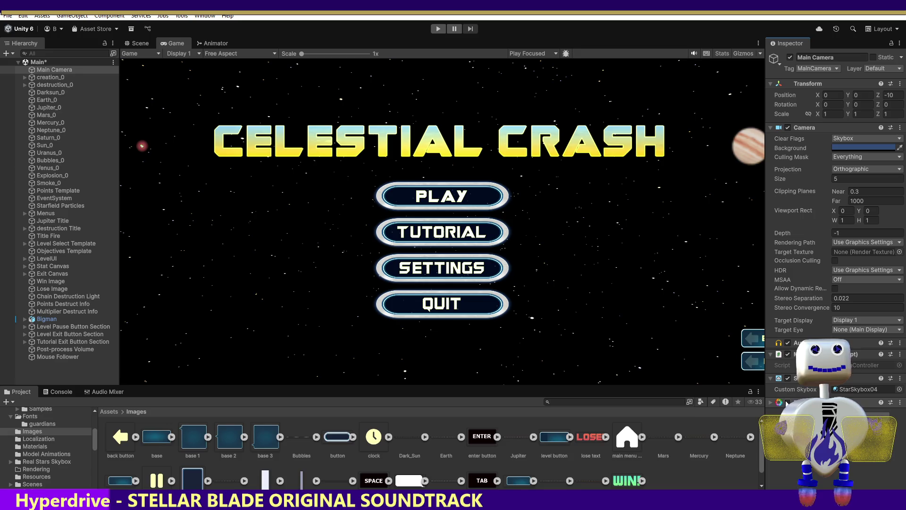
click(787, 402)
click(787, 401)
click(787, 399)
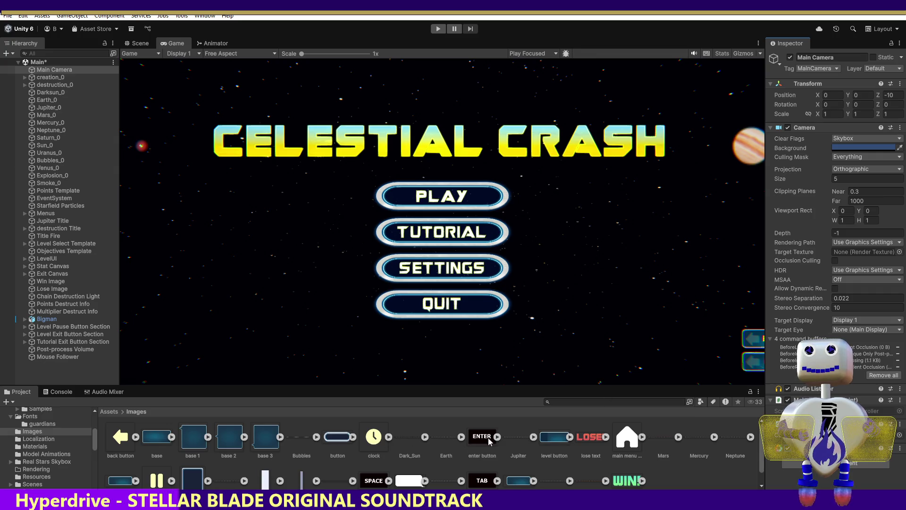
click(534, 438)
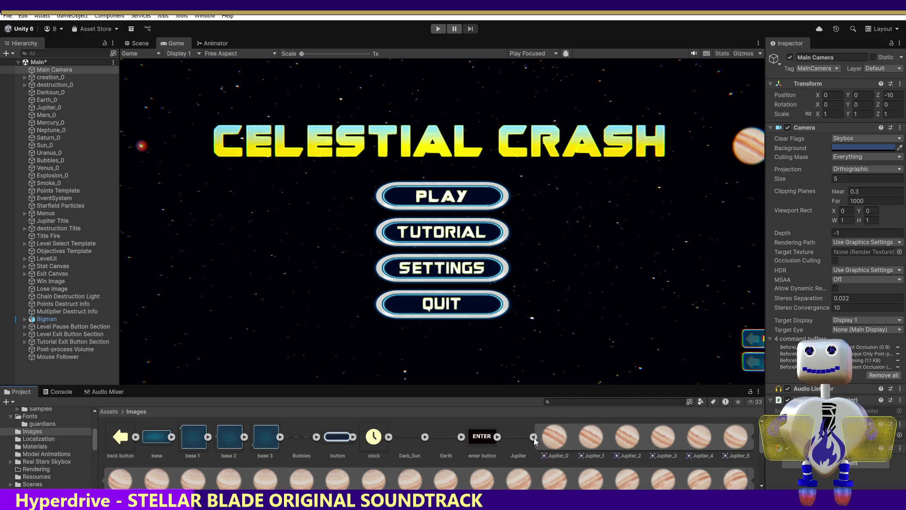
Collapse the Jupiter frames and expand the Mars sprite sheet's sliced frames in Images
click(534, 437)
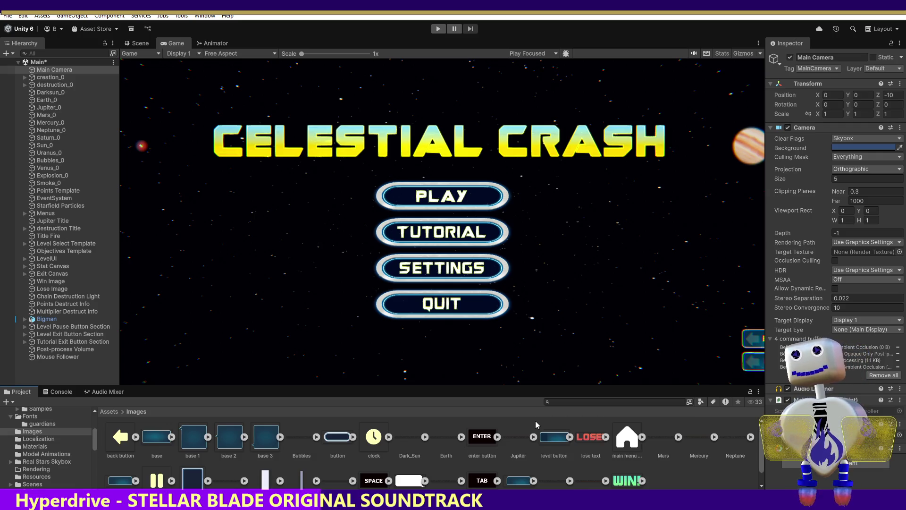
click(606, 481)
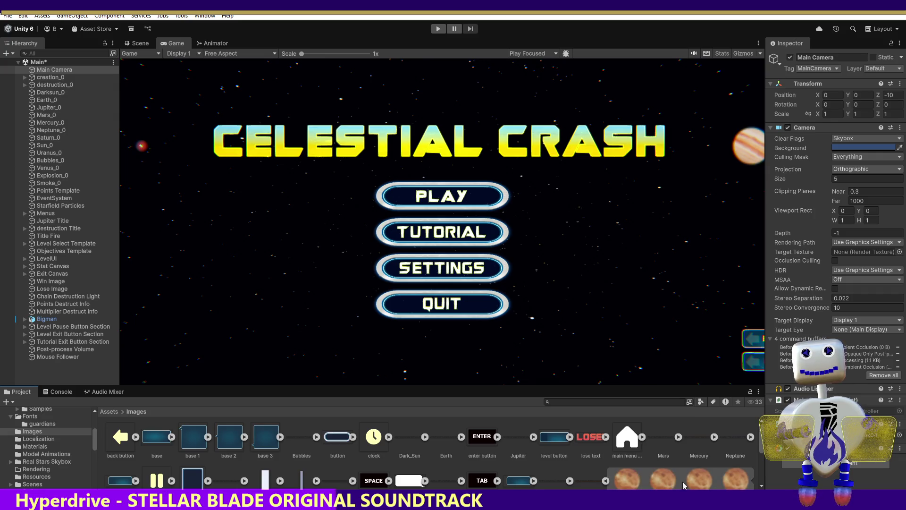
scroll(429, 453, down, 2)
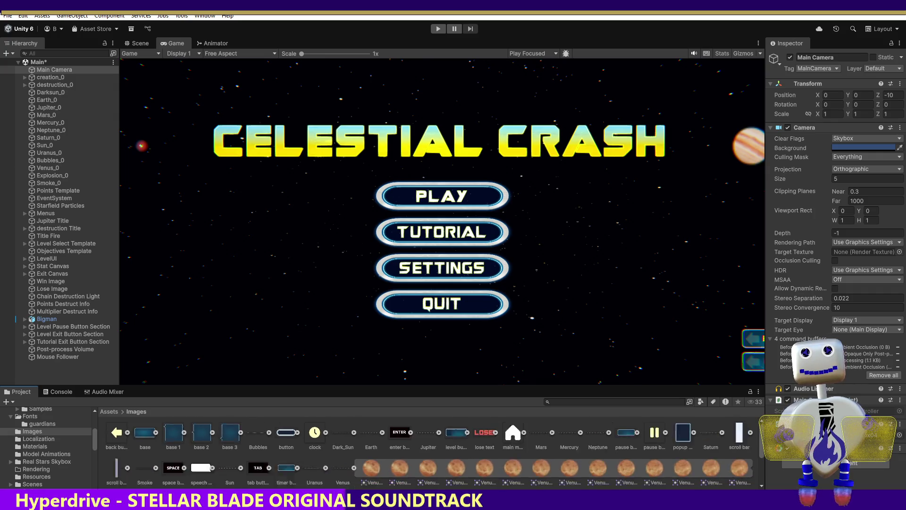
scroll(478, 486, up, 3)
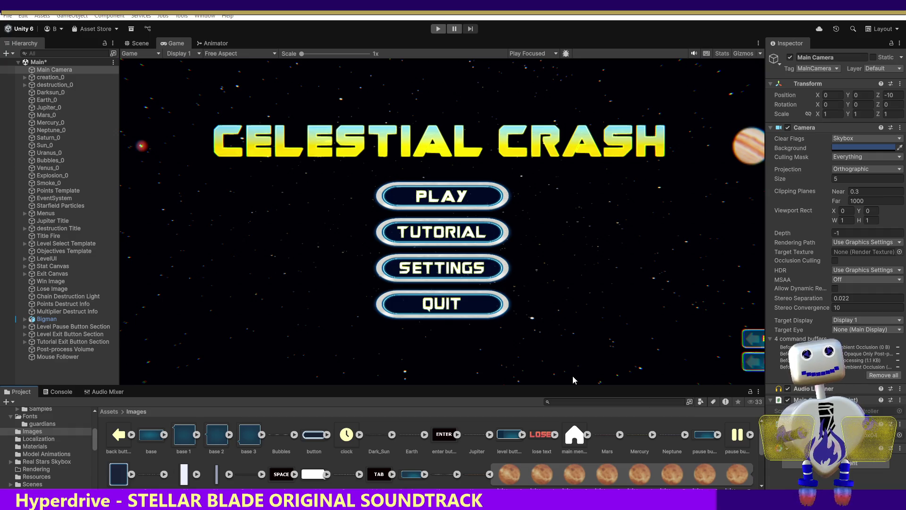
click(438, 29)
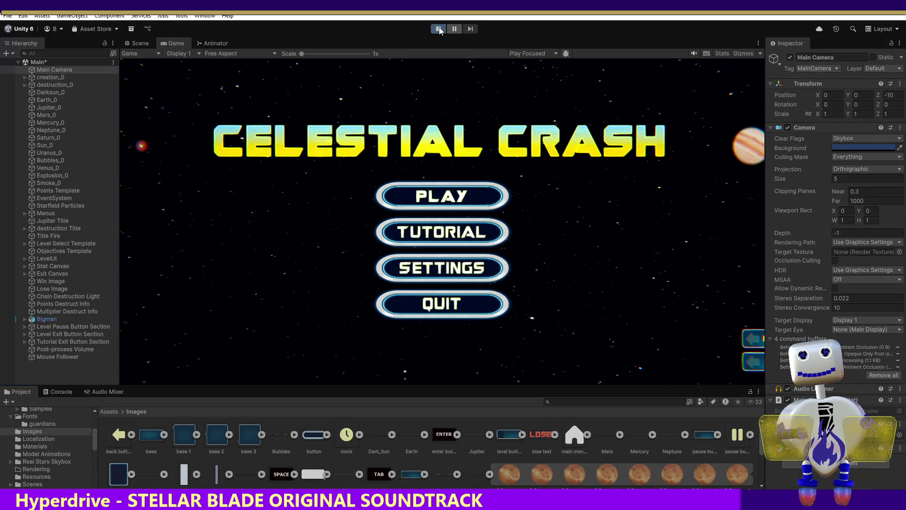
click(439, 30)
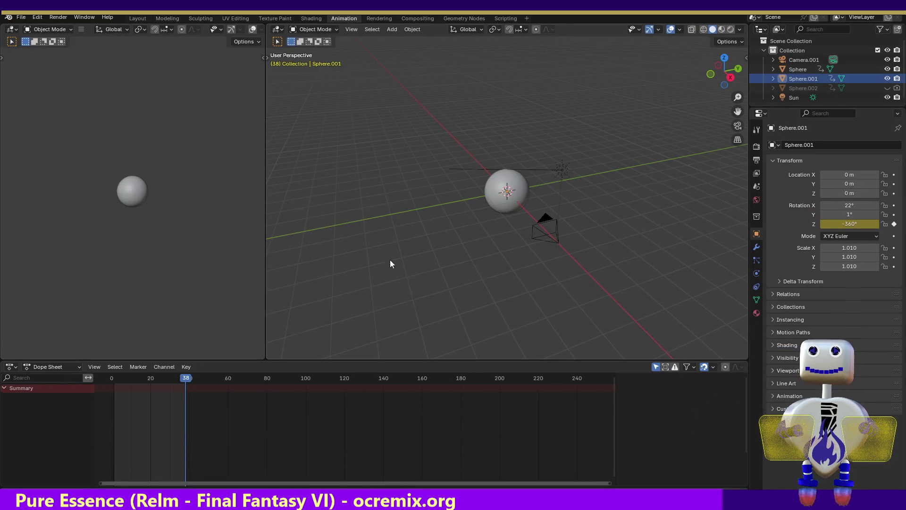
Render the current frame of the Jupiter sphere with Render Image
click(53, 18)
click(53, 18)
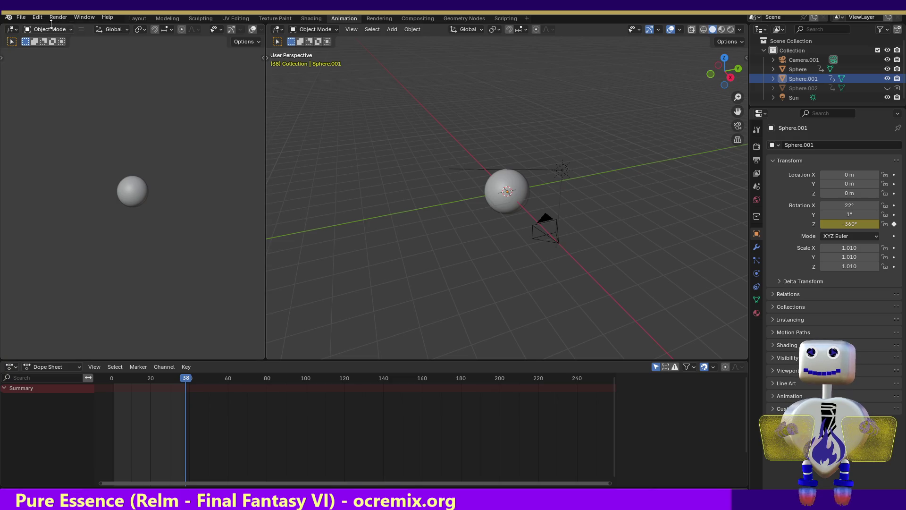
click(53, 19)
click(54, 27)
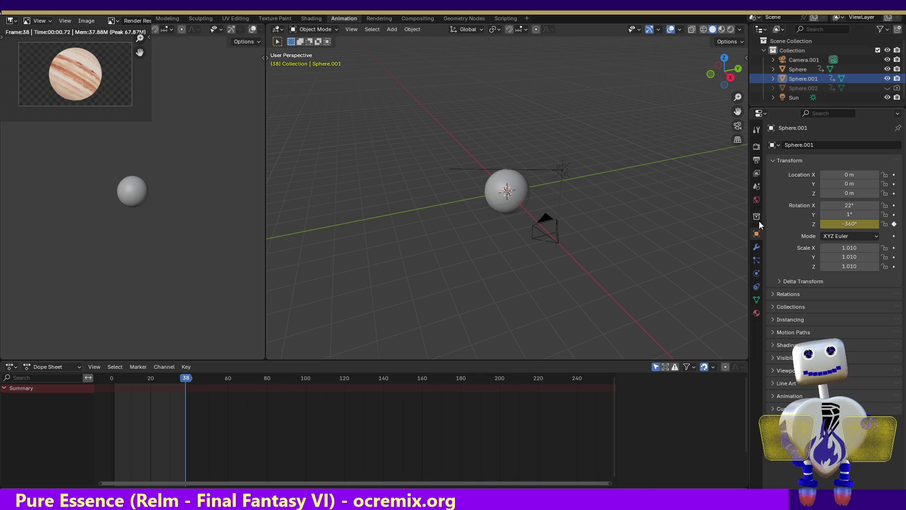
Check the World settings, then view EEVEE render sampling: 16 viewport and 64 render samples
click(756, 199)
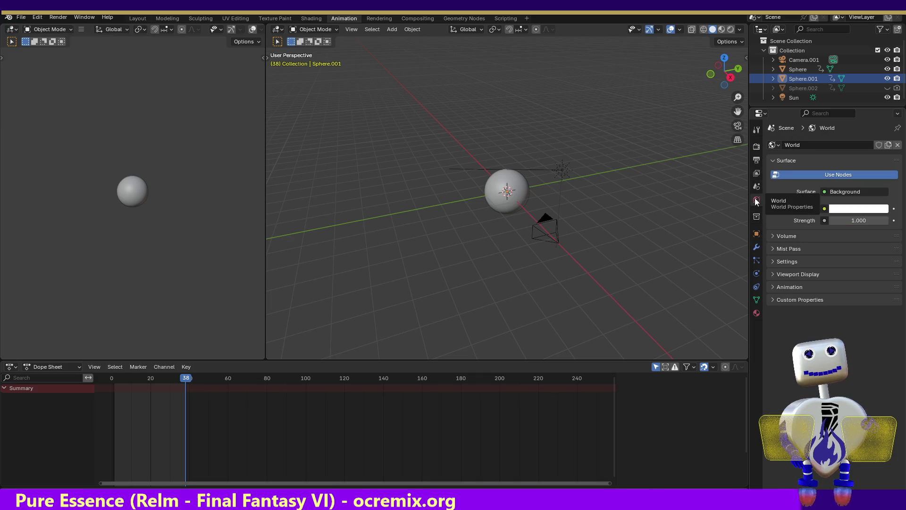
click(757, 132)
click(755, 147)
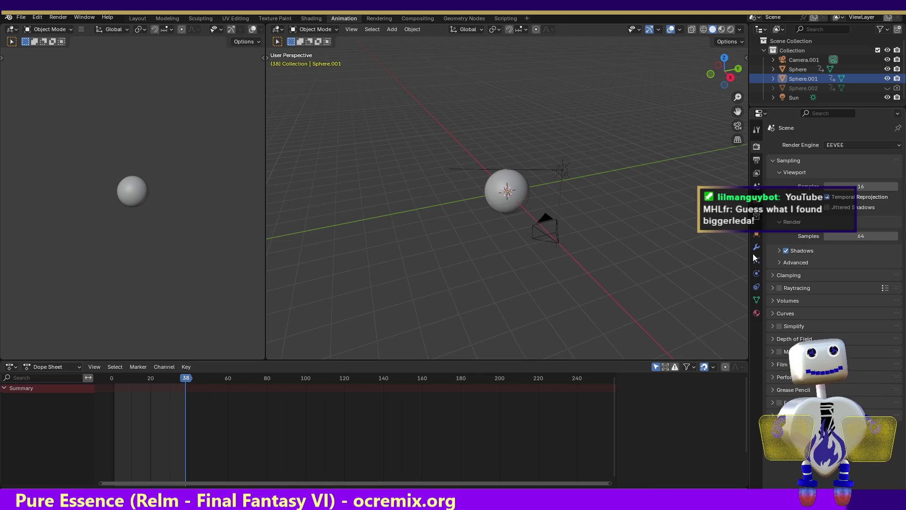
Browse the Properties tabs and settle on Output properties showing 240 × 135 px, frames 1–38
click(757, 286)
click(756, 273)
click(756, 260)
click(757, 148)
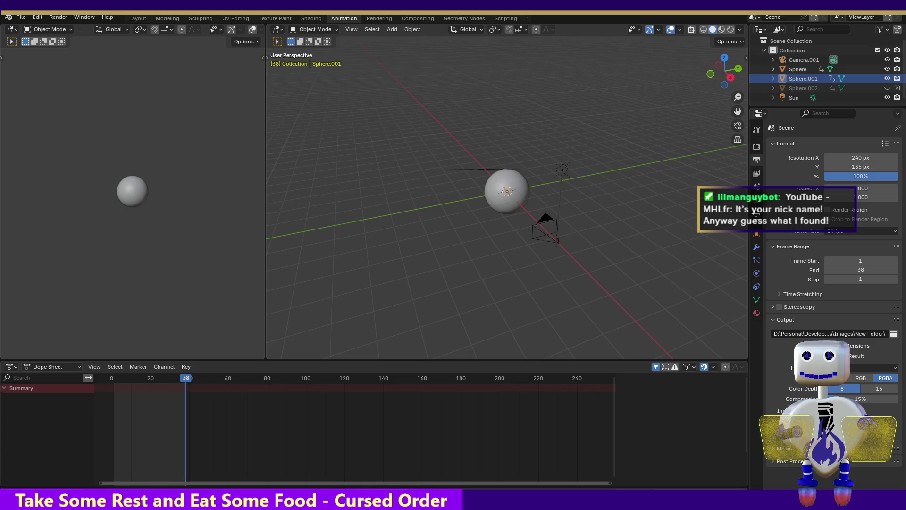
key(F12)
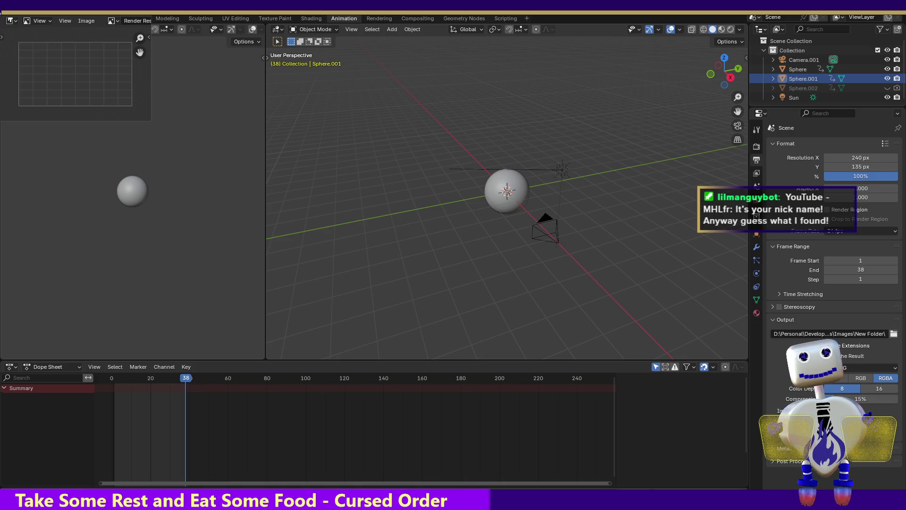
key(Escape)
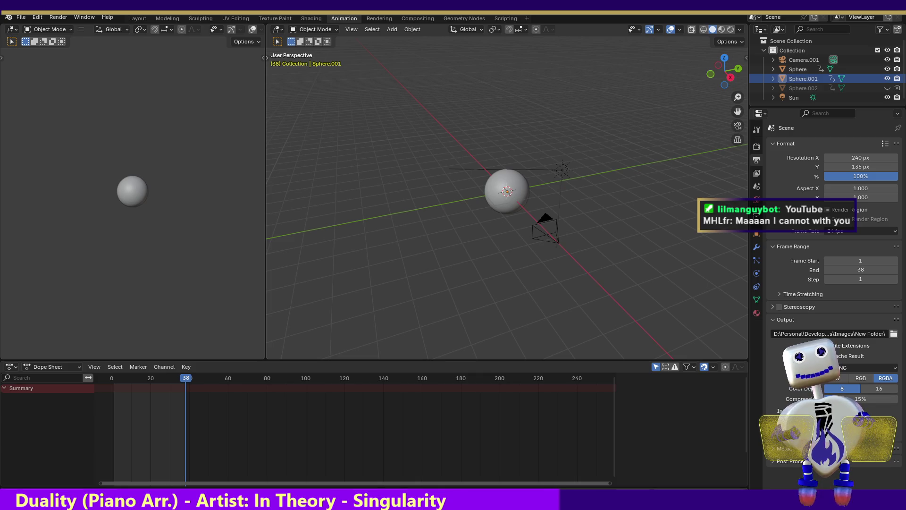
Change the render resolution to 192 × 108 px, keeping frames 1 to 38
click(858, 158)
text(195)
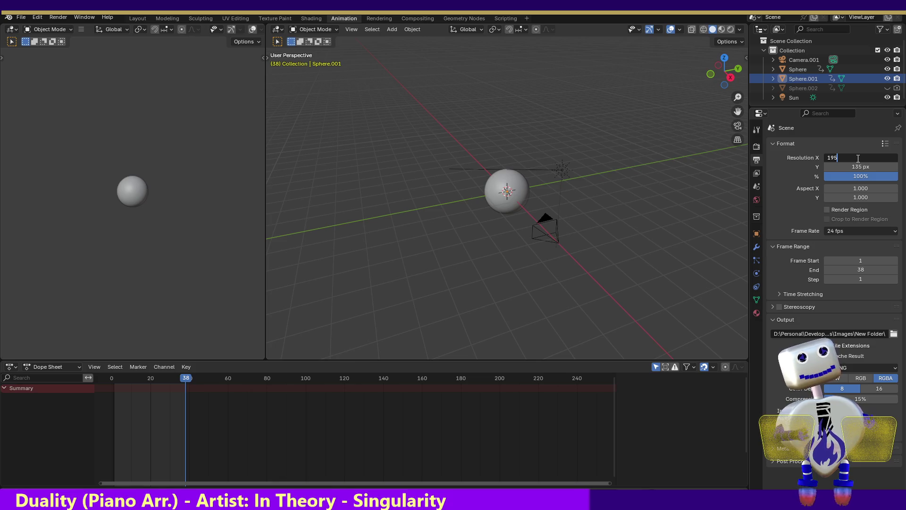
key(BackSpace)
text(2)
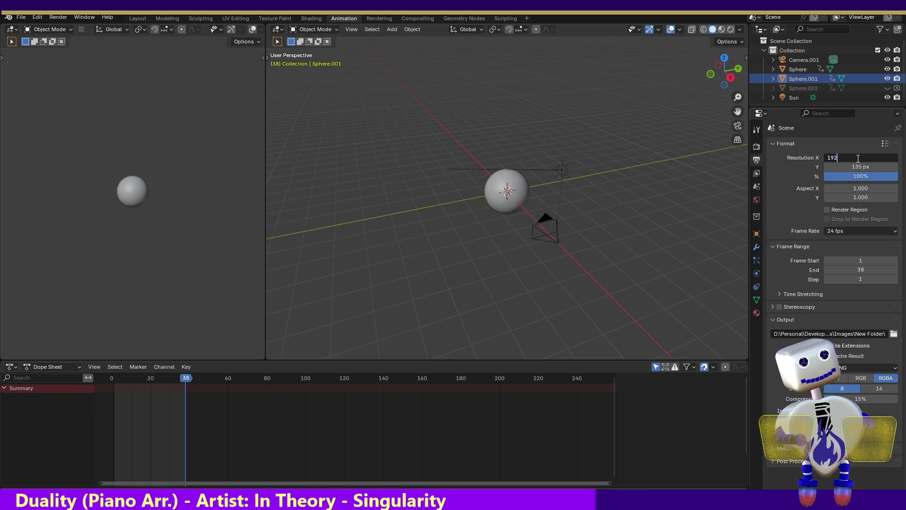
key(Return)
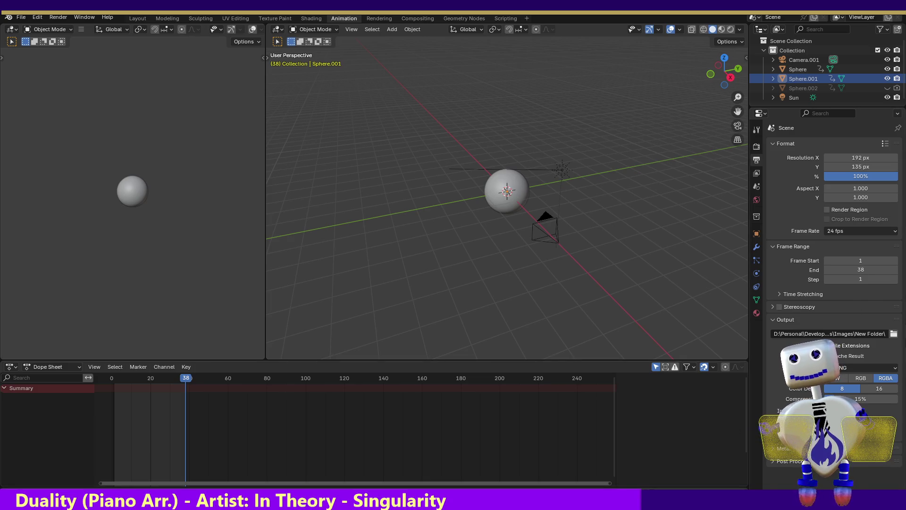
click(863, 166)
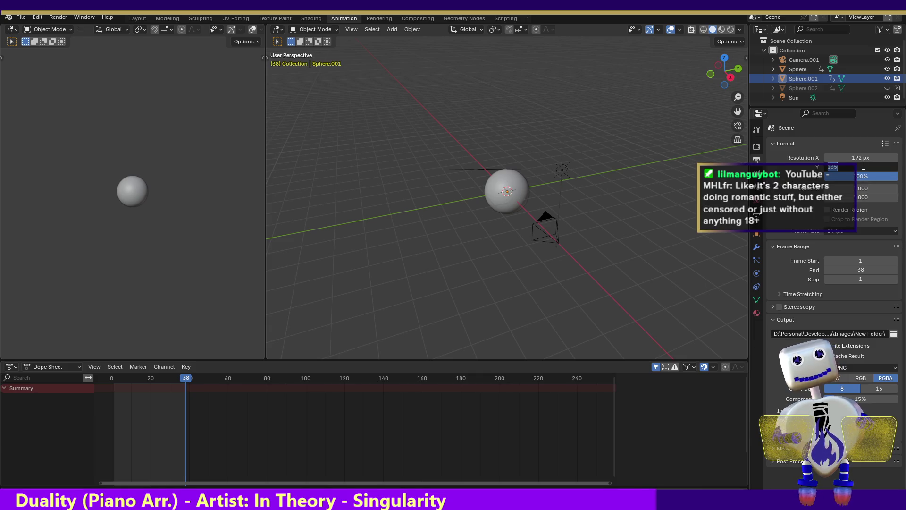
text(108)
key(Return)
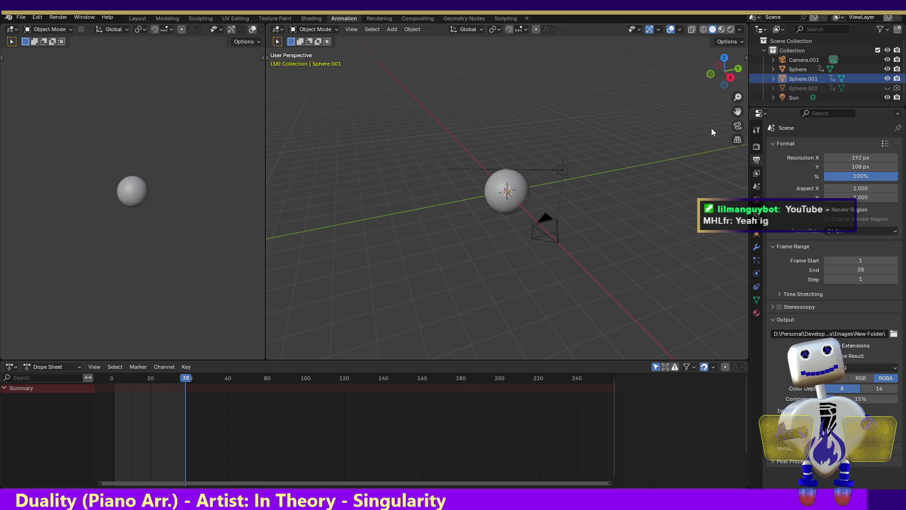
click(59, 18)
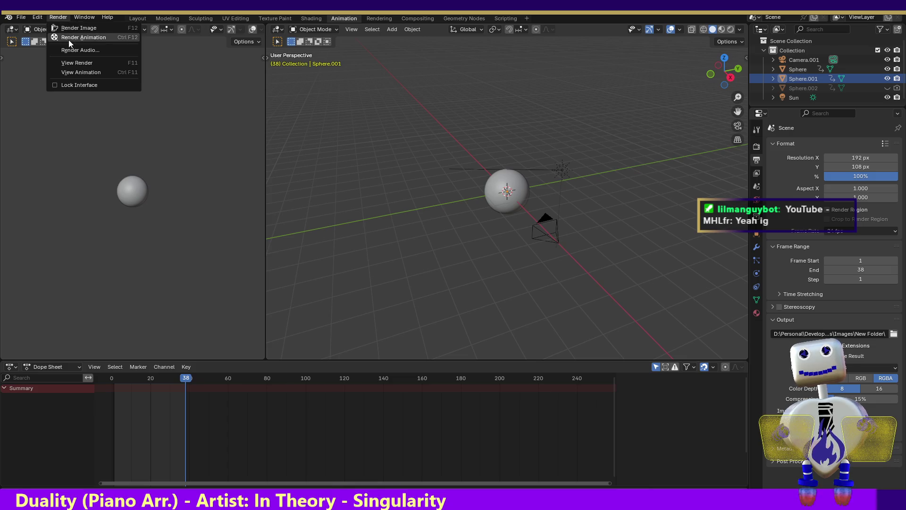
Render all 38 frames of the Jupiter animation at 192 × 108 px with Render Animation
click(69, 38)
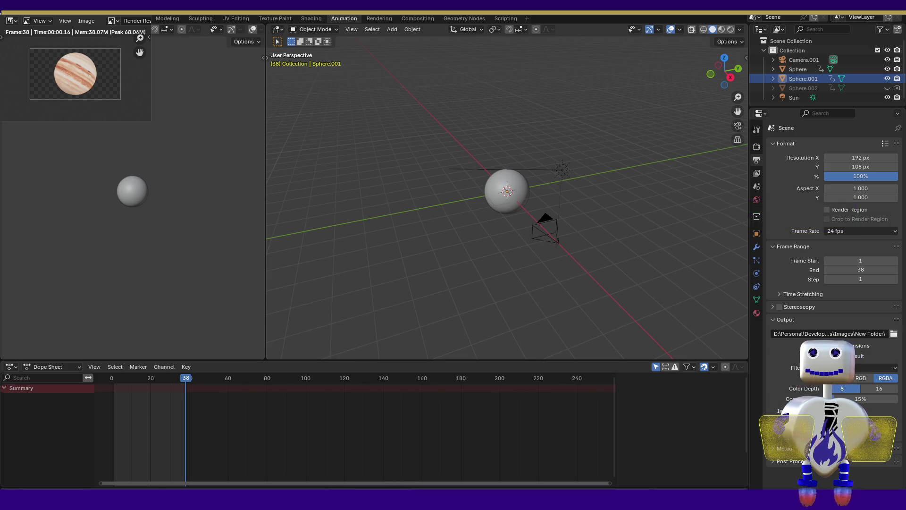
Switch to the Suno song page in Chrome and play "The Moo Moo Farms!"
click(361, 486)
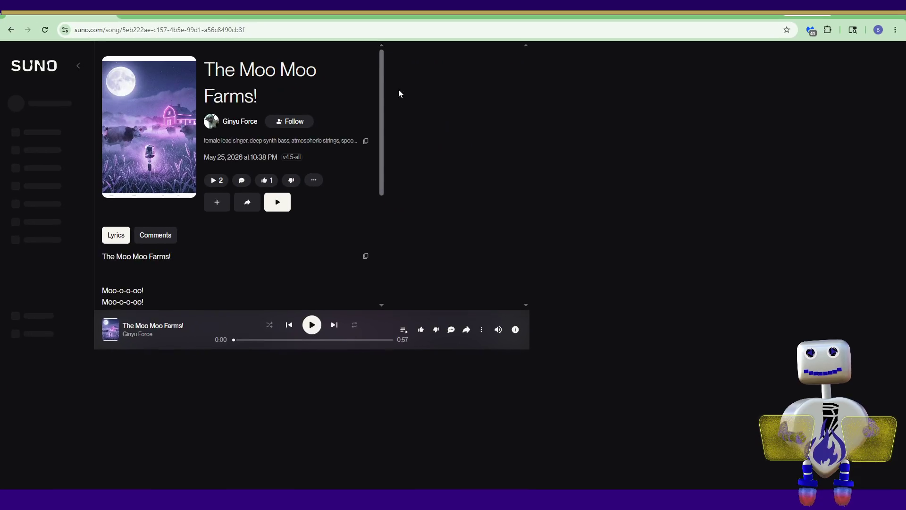
key(space)
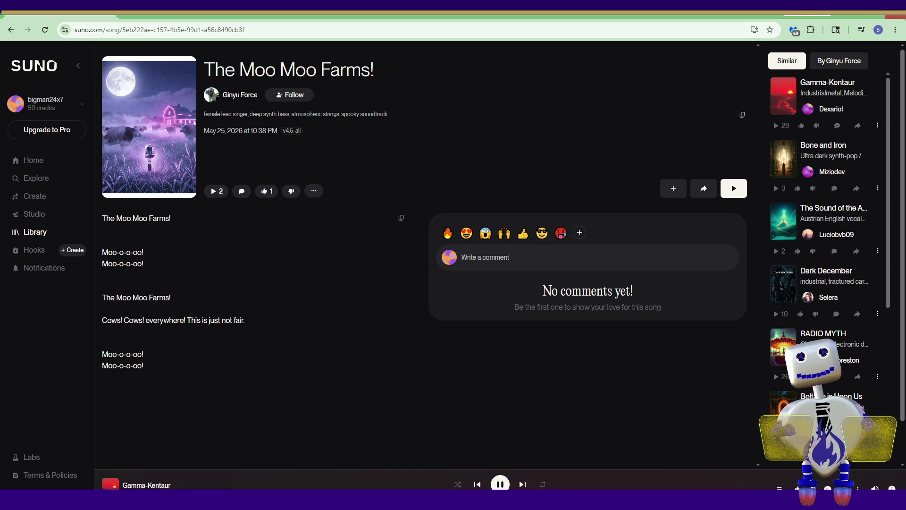
Switch back from Chrome to Blender's Jupiter render preview with Alt+Tab
key(alt+Tab)
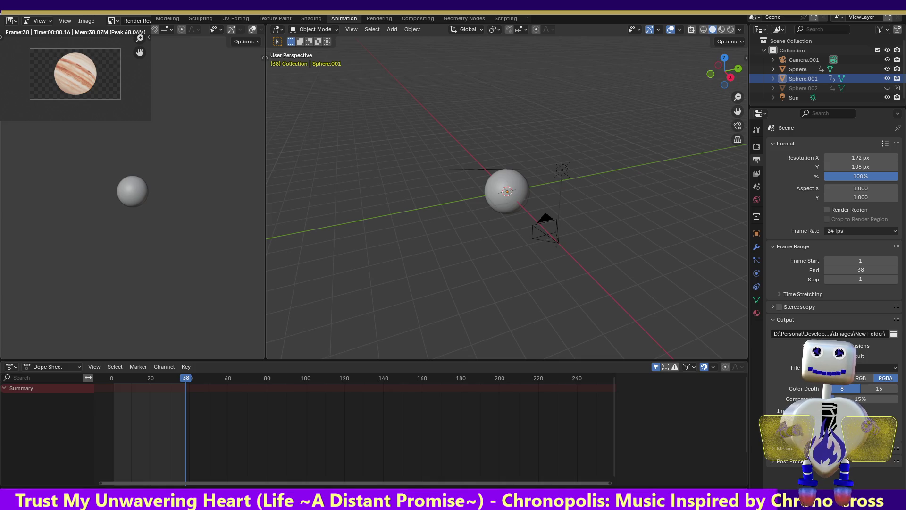
In Sprite Sheet Maker, choose the Horizontal layout and drop in the rendered Jupiter frames
key(alt+Tab)
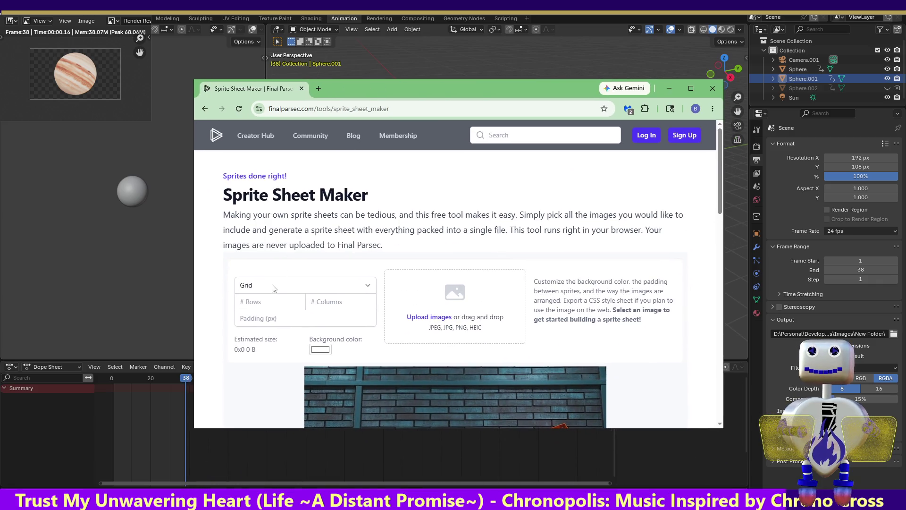
click(274, 285)
click(268, 314)
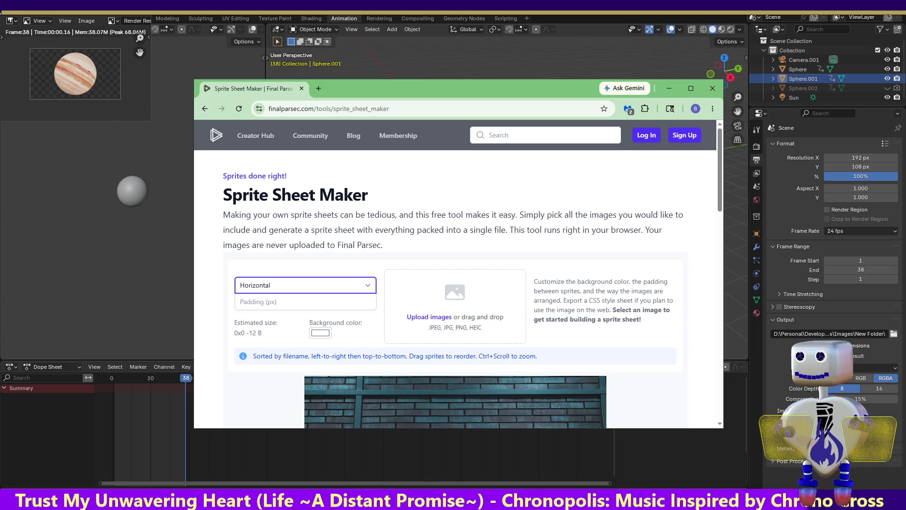
key(ctrl+a)
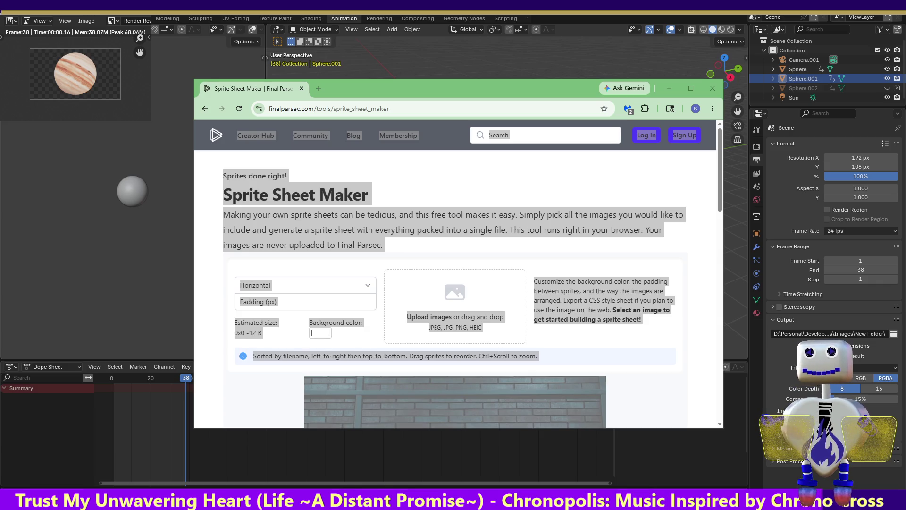
drag(445, 285, 448, 288)
Clear the stray page selection, check the 7296×108 horizontal sheet, and download it as PNG
scroll(394, 412, down, 2)
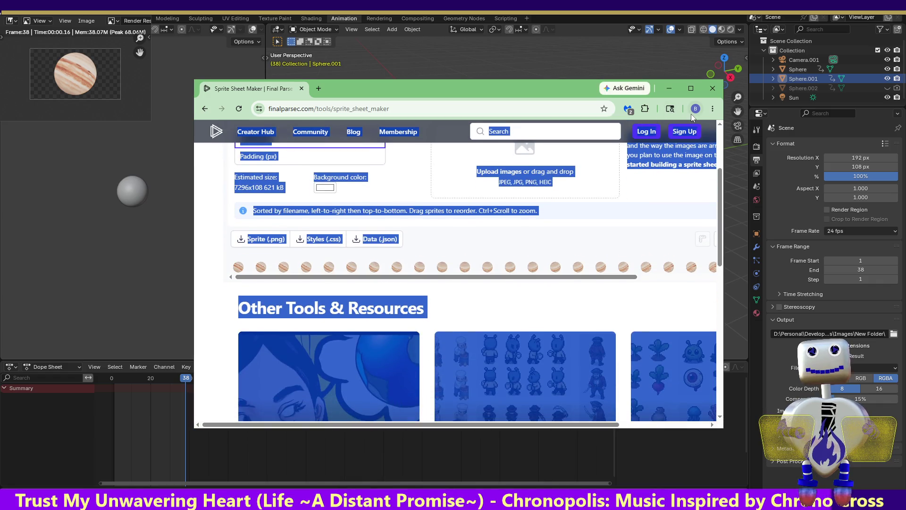
click(659, 236)
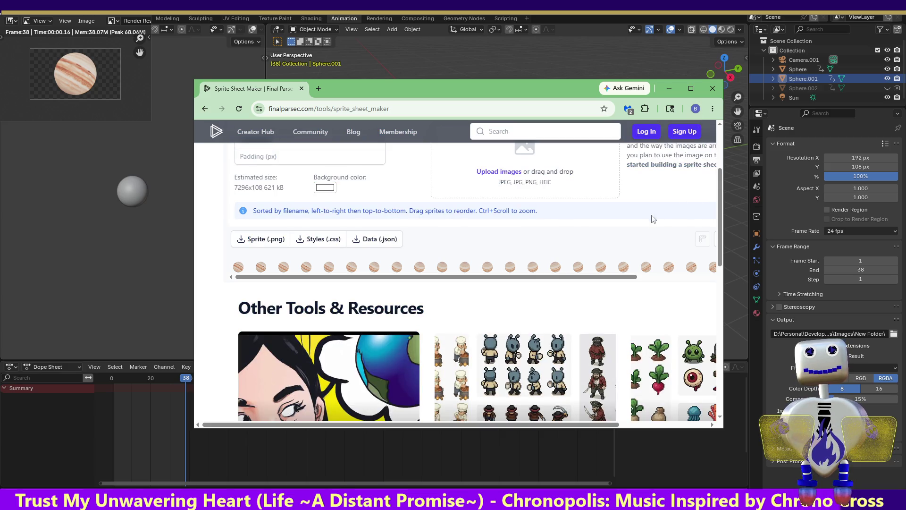
drag(720, 195, 719, 139)
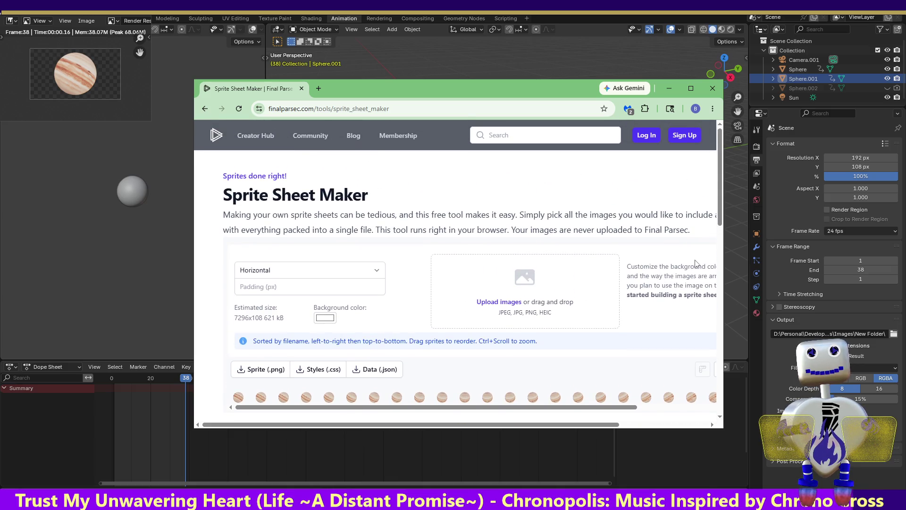
click(267, 369)
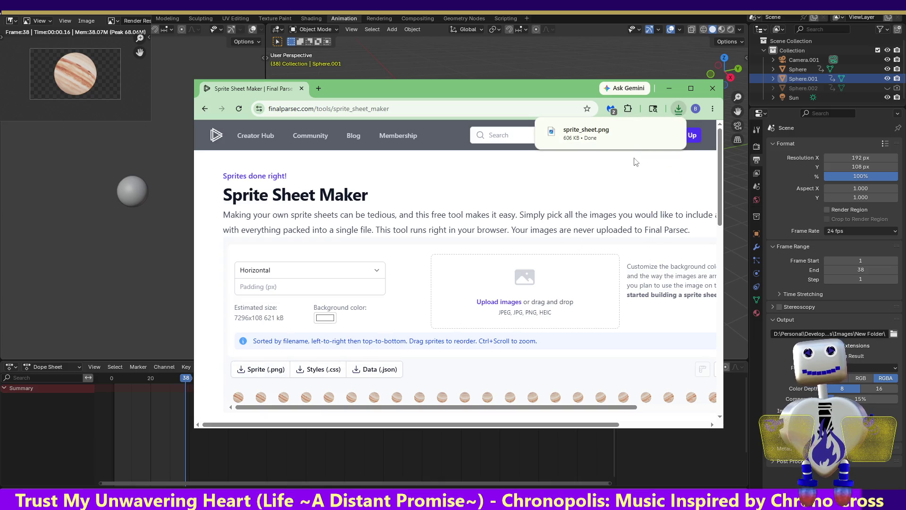
Reveal the downloaded sprite_sheet.png in its folder
click(652, 133)
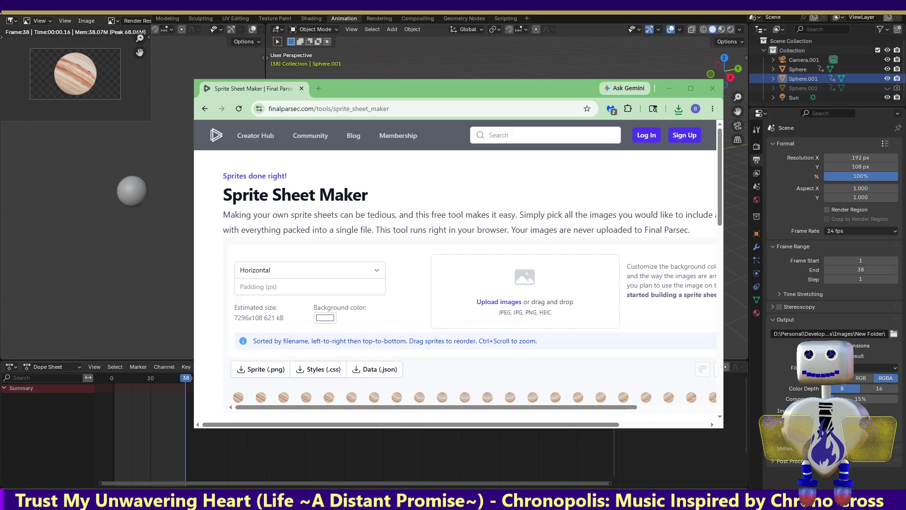
key(alt+Tab)
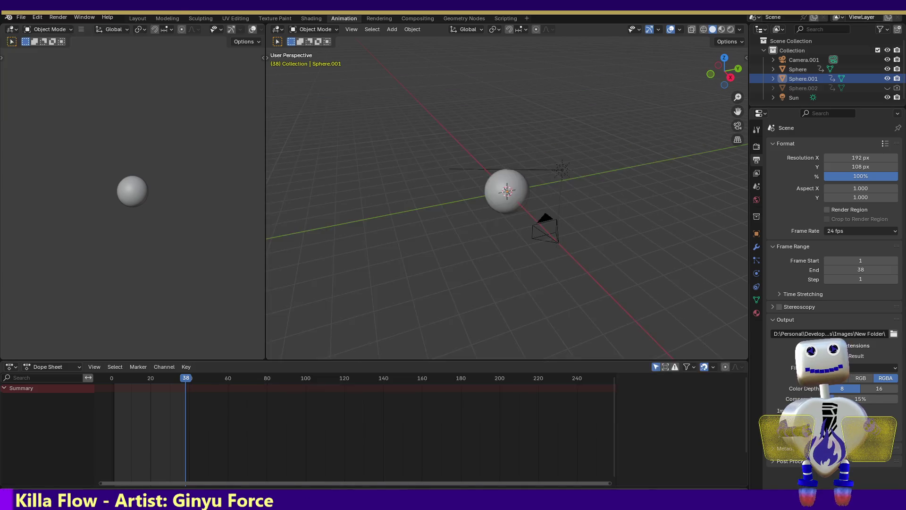
Back in Unity, collapse the planet sprite sheet and select the old Jupiter image in Images
key(alt+Tab)
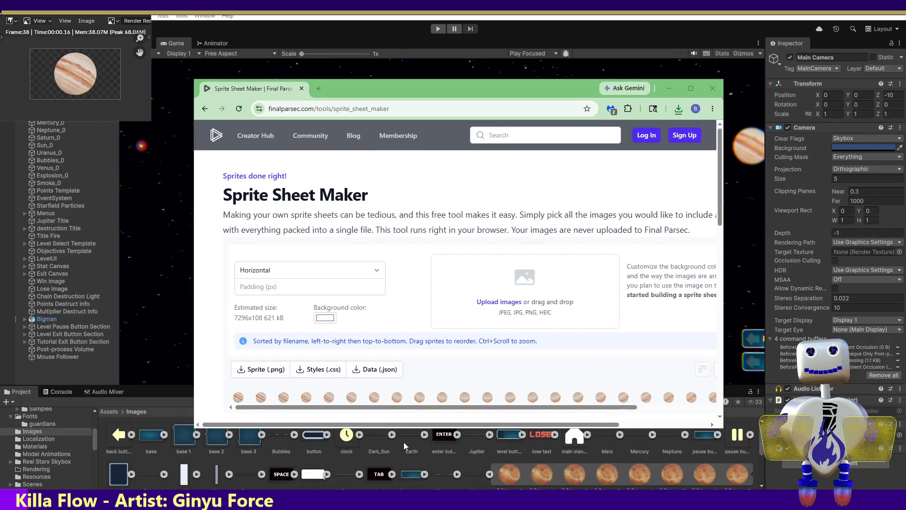
click(763, 441)
scroll(763, 441, down, 3)
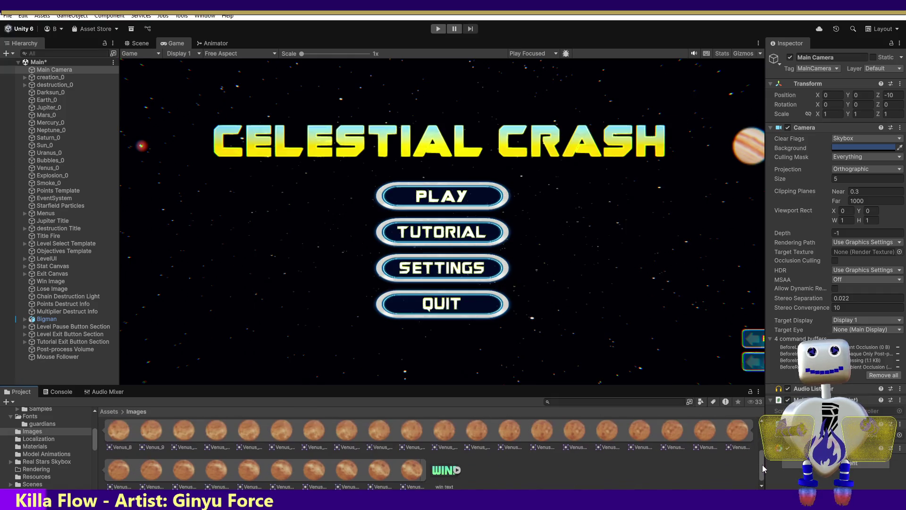
scroll(764, 429, up, 3)
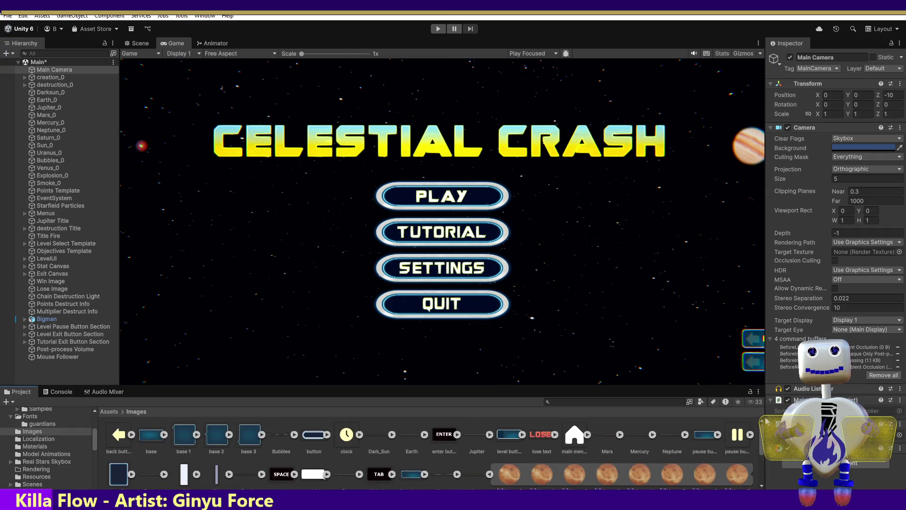
click(490, 474)
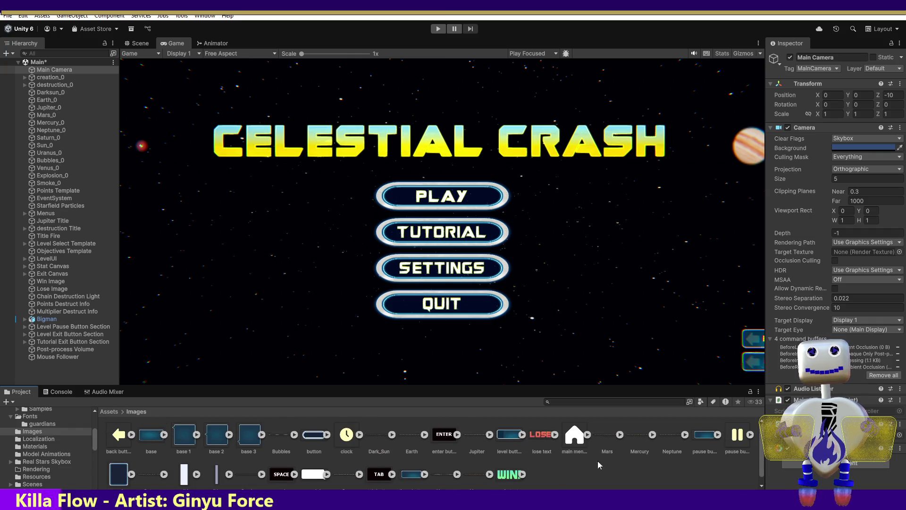
click(484, 447)
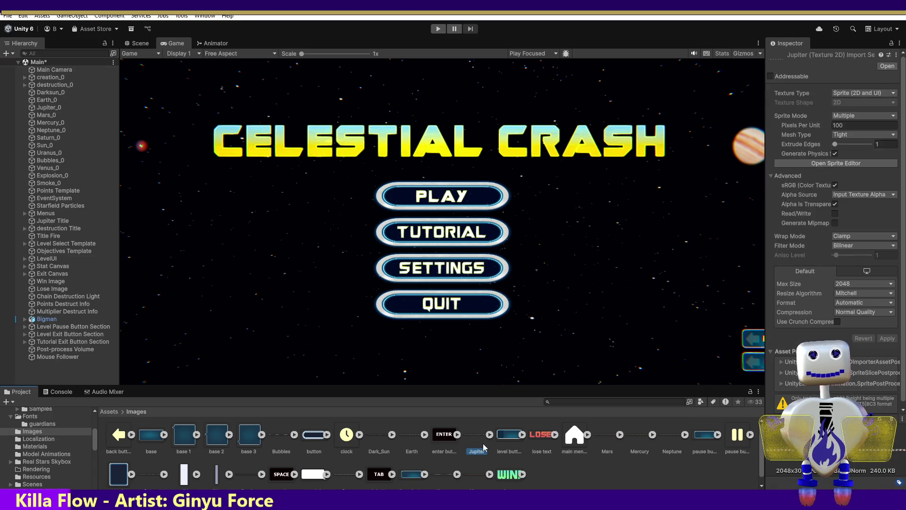
Delete the old Jupiter.png, select Jupiter Title, and run the game to test the title screen
key(Delete)
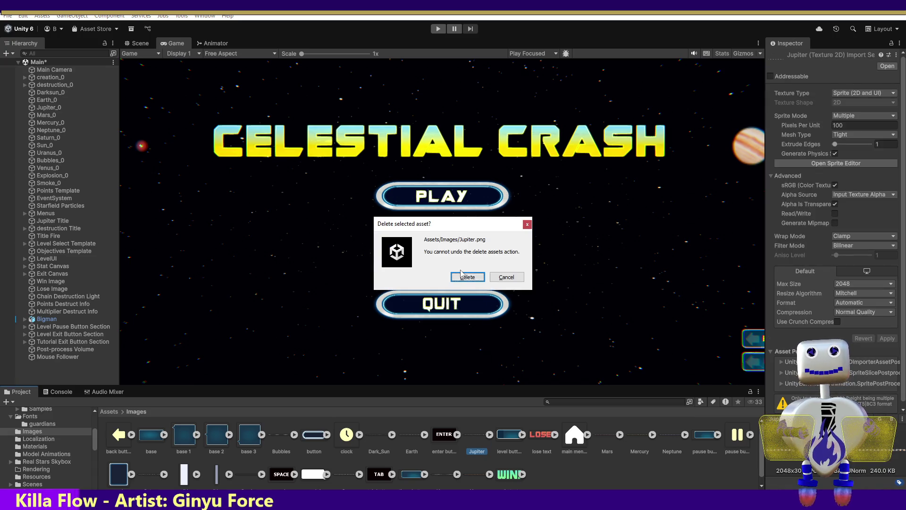
click(458, 275)
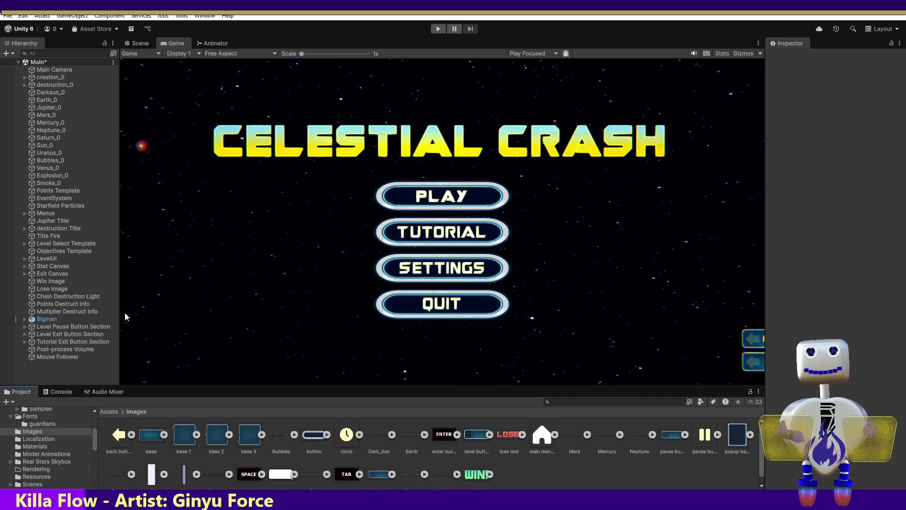
click(75, 221)
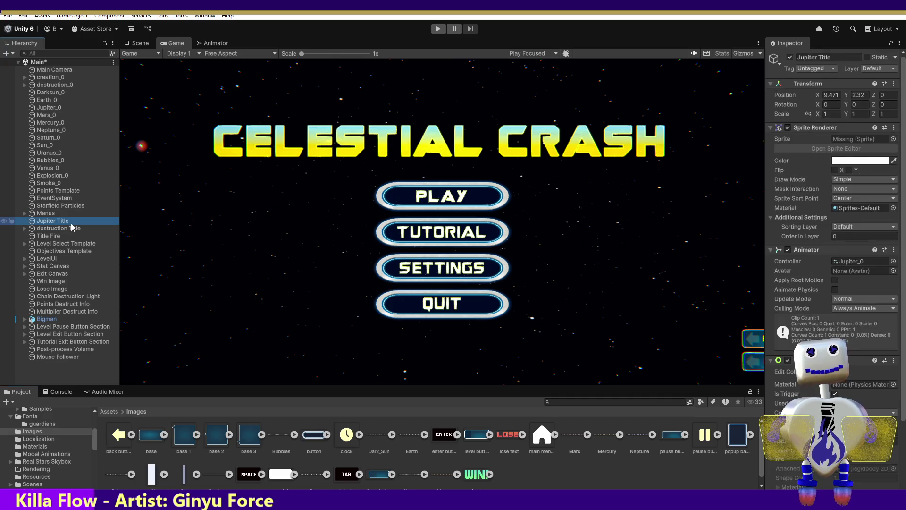
click(516, 488)
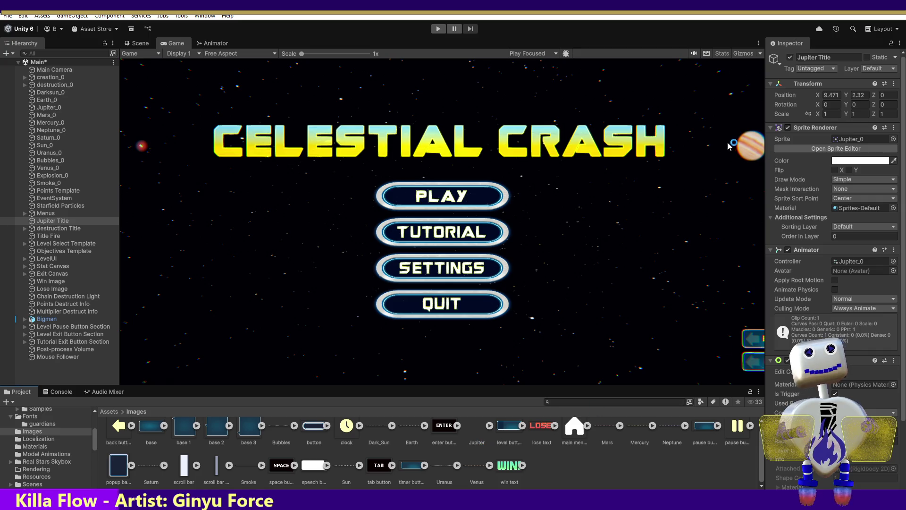
click(438, 29)
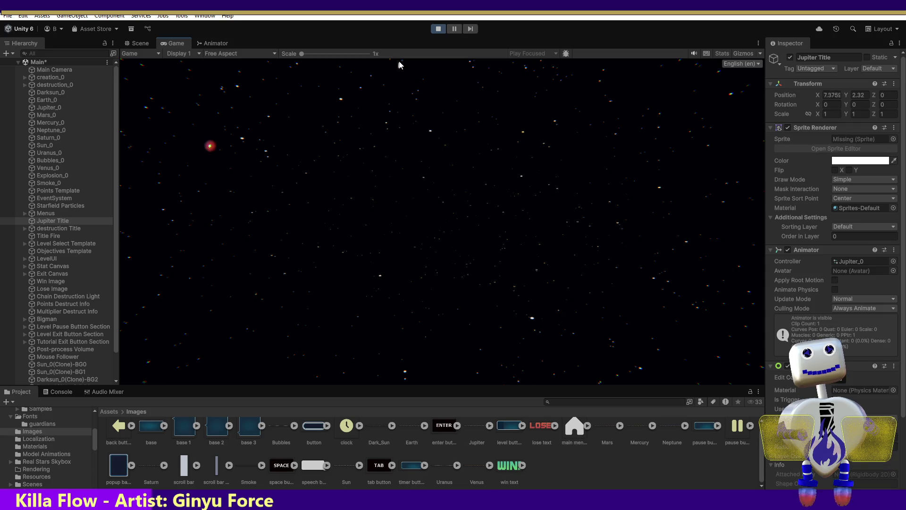
Stop the game, clear Jupiter Title's sprite and assign the new Jupiter_0 sprite
click(438, 28)
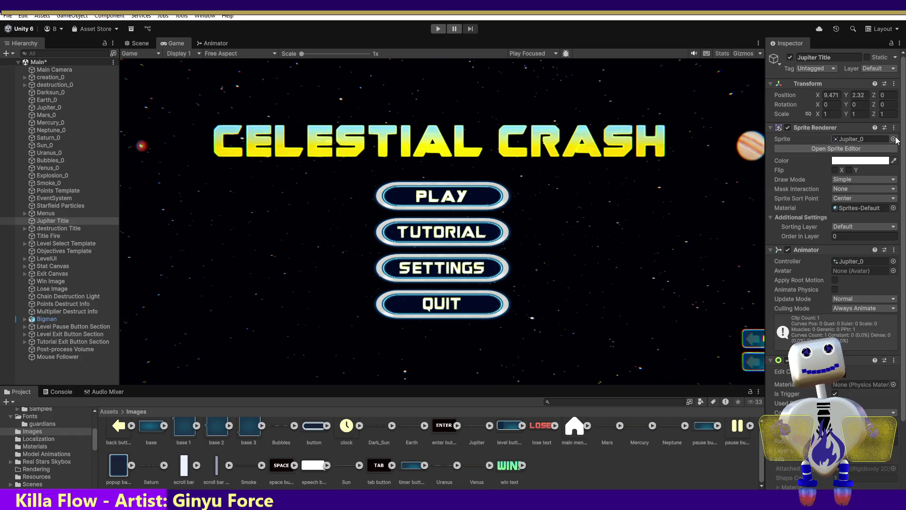
click(893, 139)
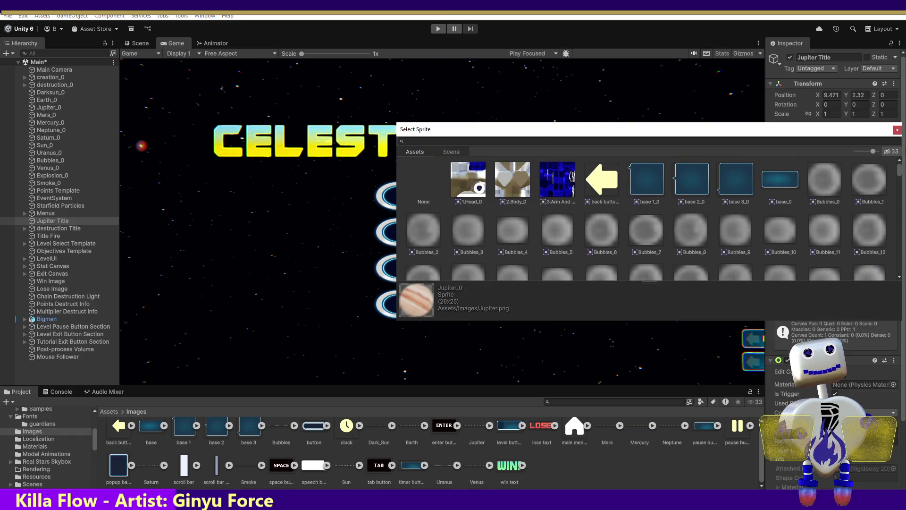
double_click(423, 184)
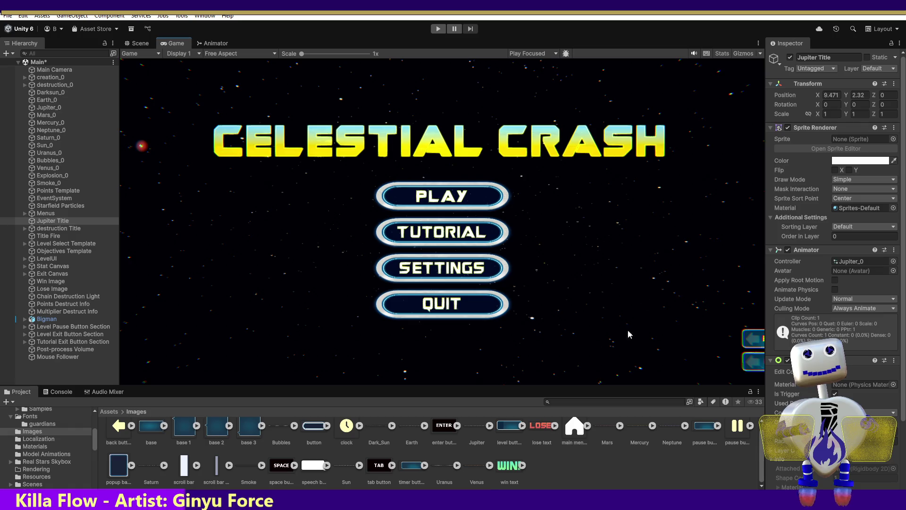
drag(483, 437, 852, 140)
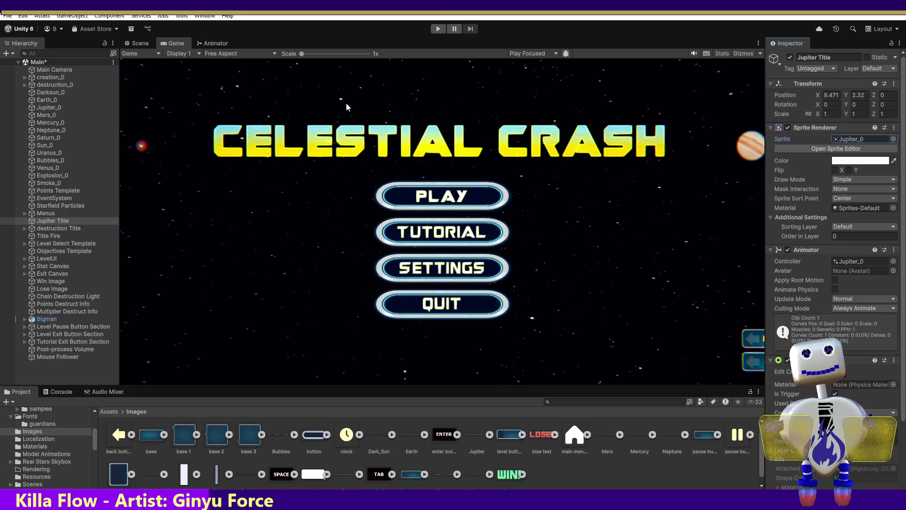
Test the Jupiter animation in Play mode, then save the Main scene
click(439, 29)
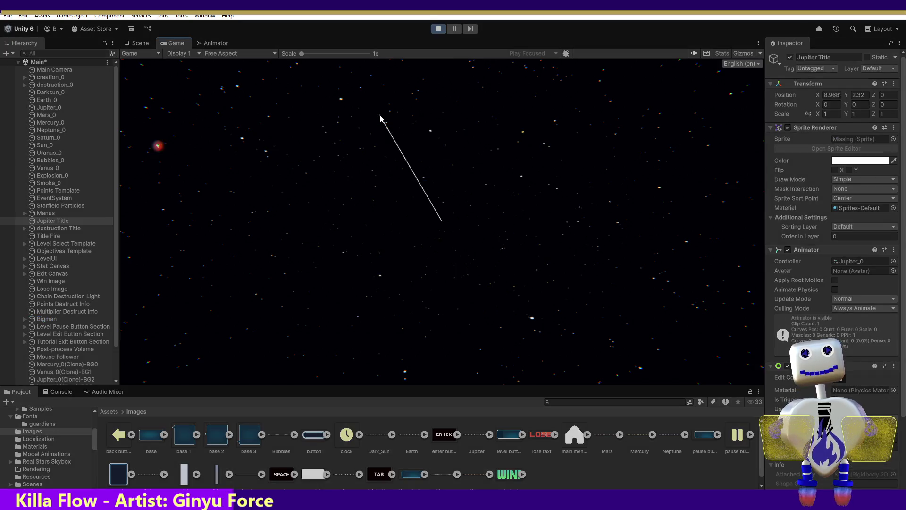
click(438, 29)
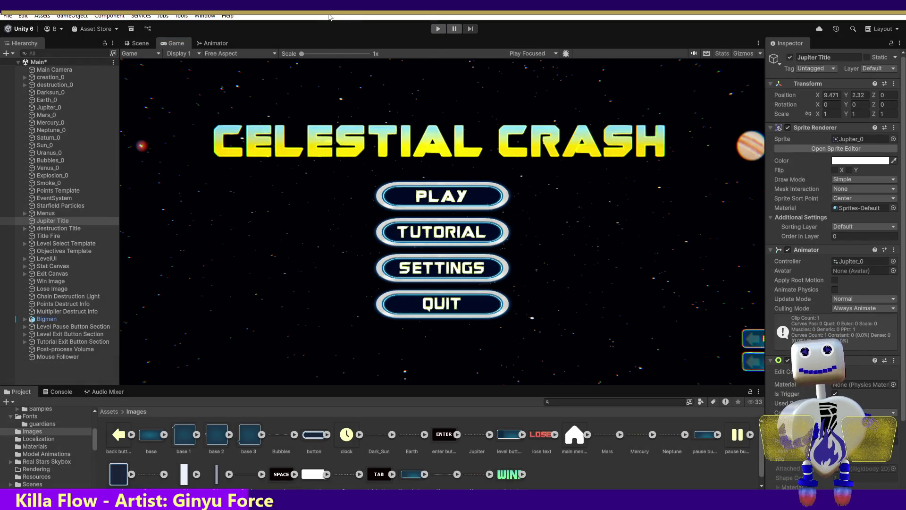
key(ctrl+s)
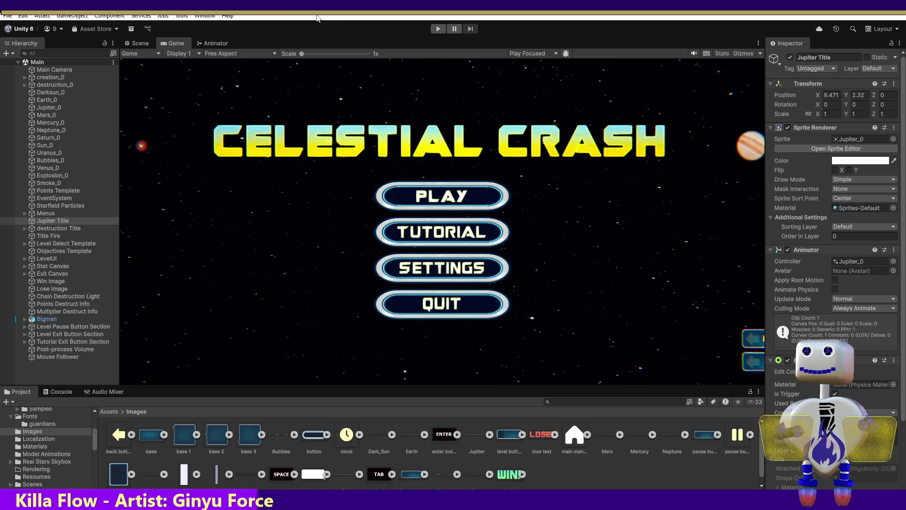
click(437, 29)
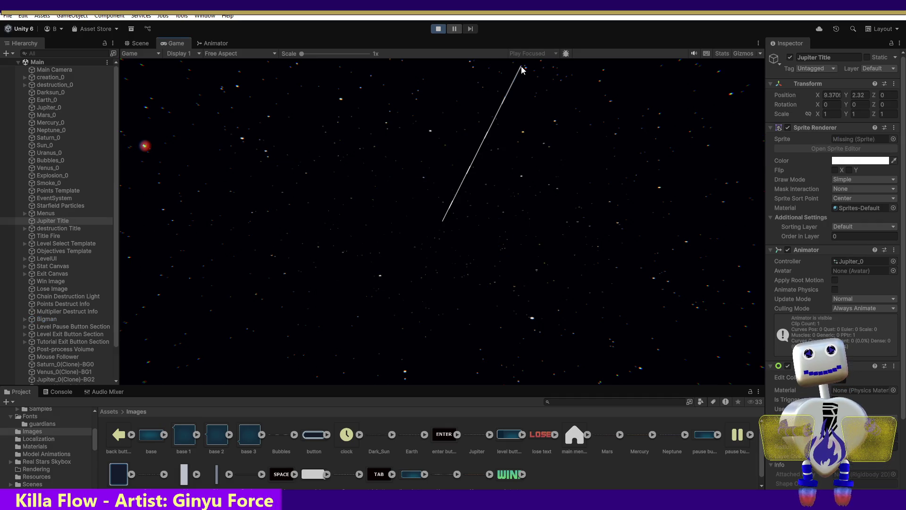
click(438, 29)
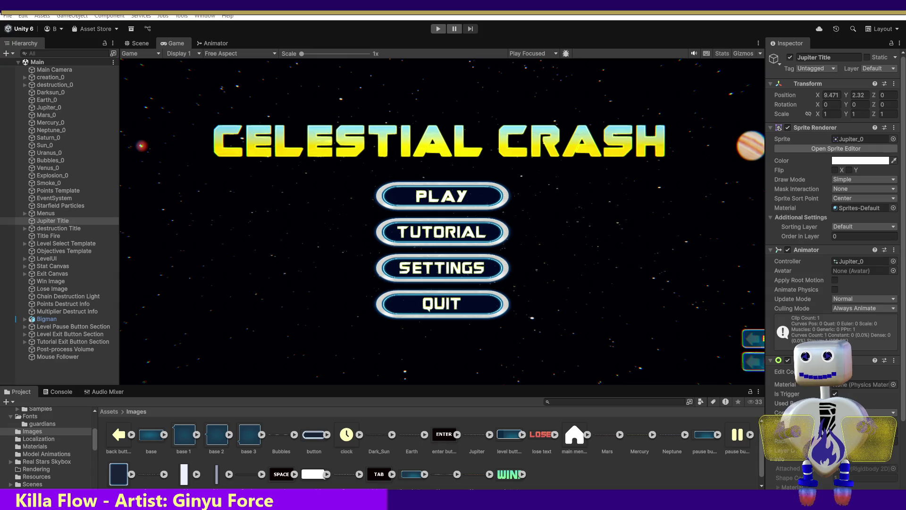
key(alt+Tab)
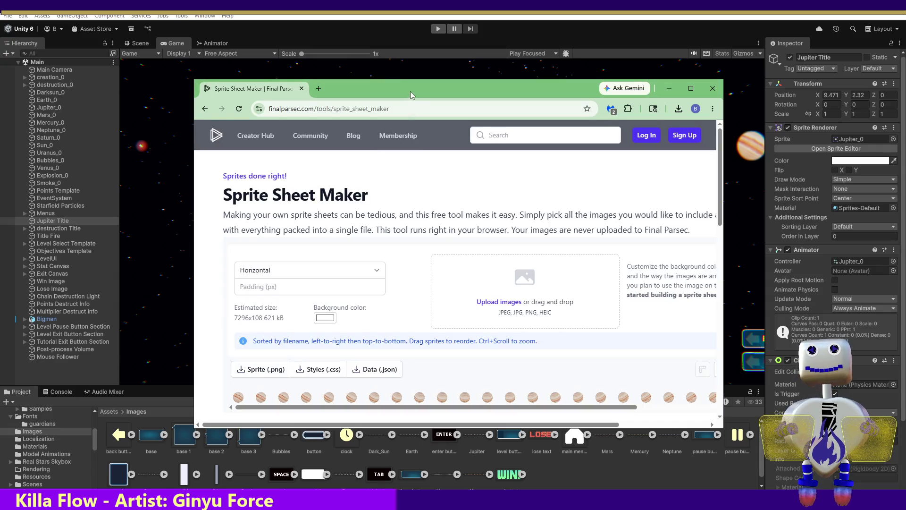
key(alt+Tab)
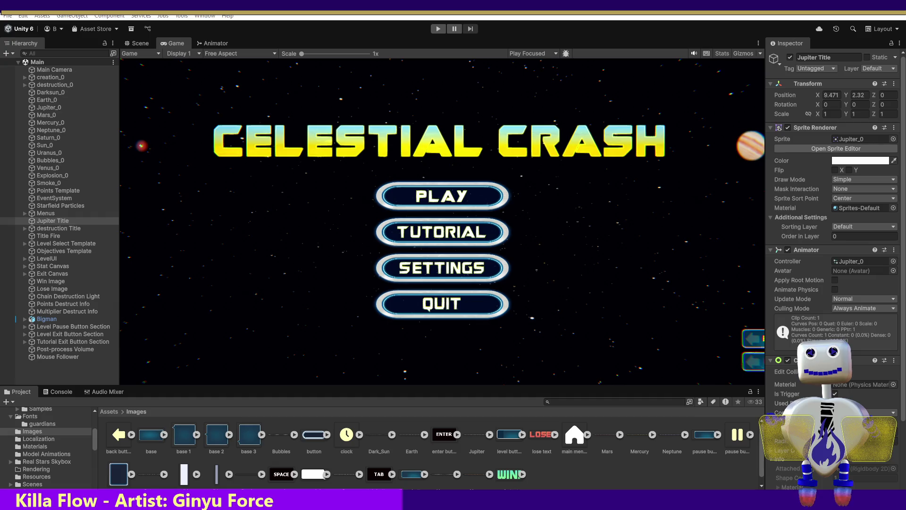
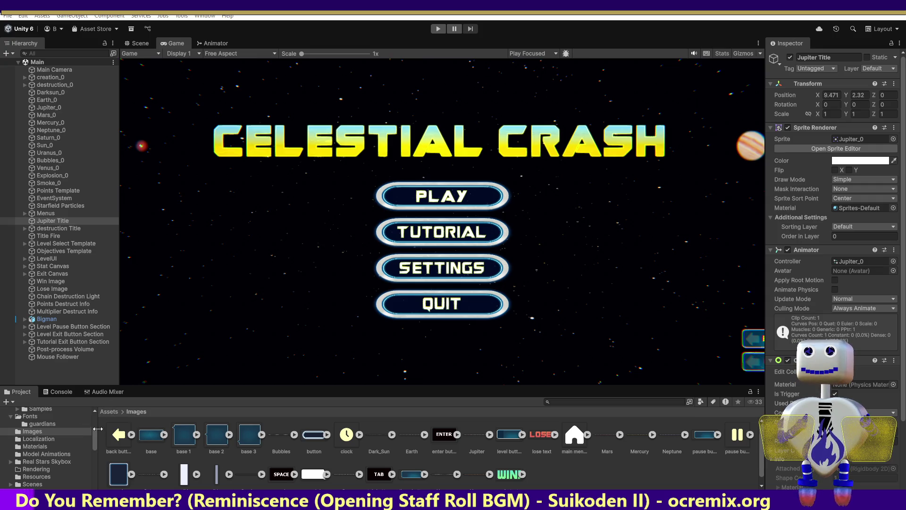
Open the Animations folder and select the Jupiter clip, which loops at 12 FPS
scroll(94, 432, up, 3)
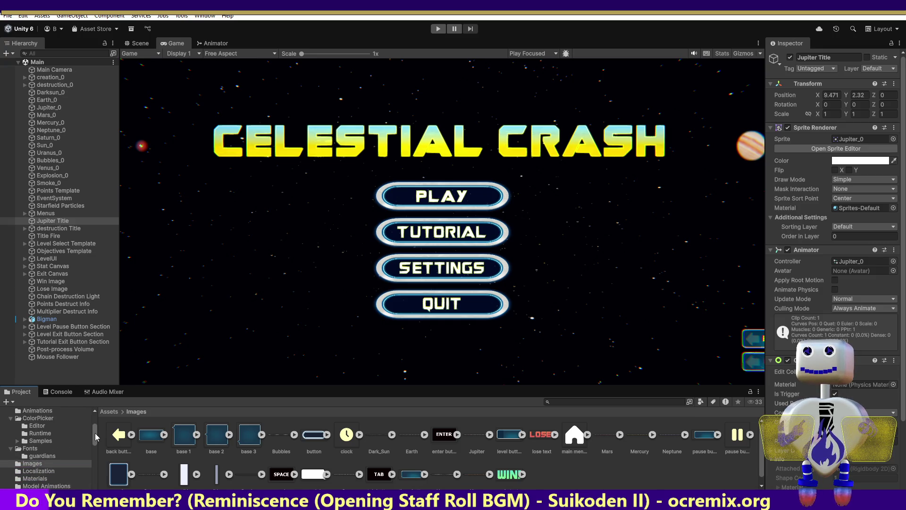
scroll(96, 430, up, 5)
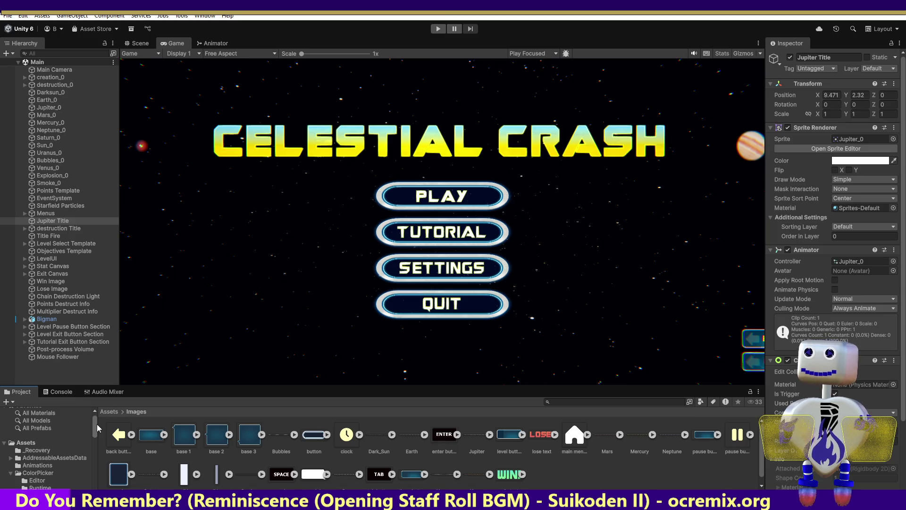
click(40, 465)
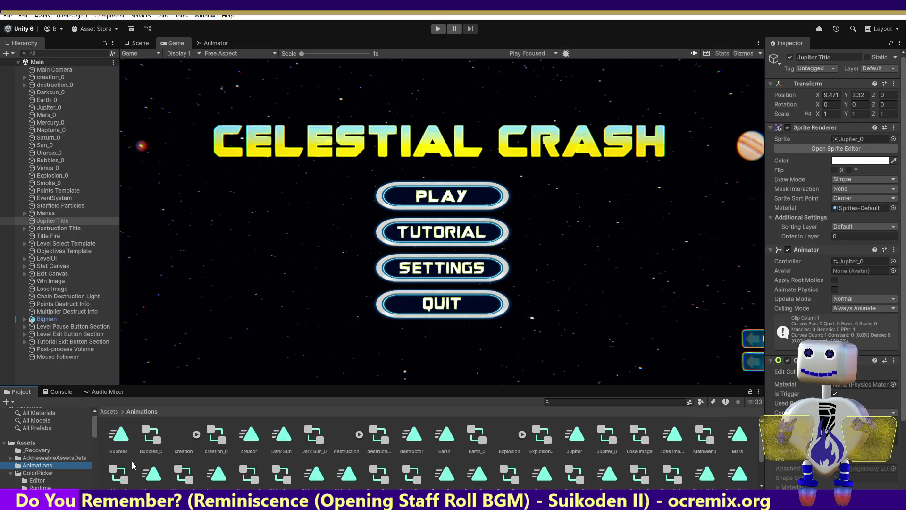
click(585, 437)
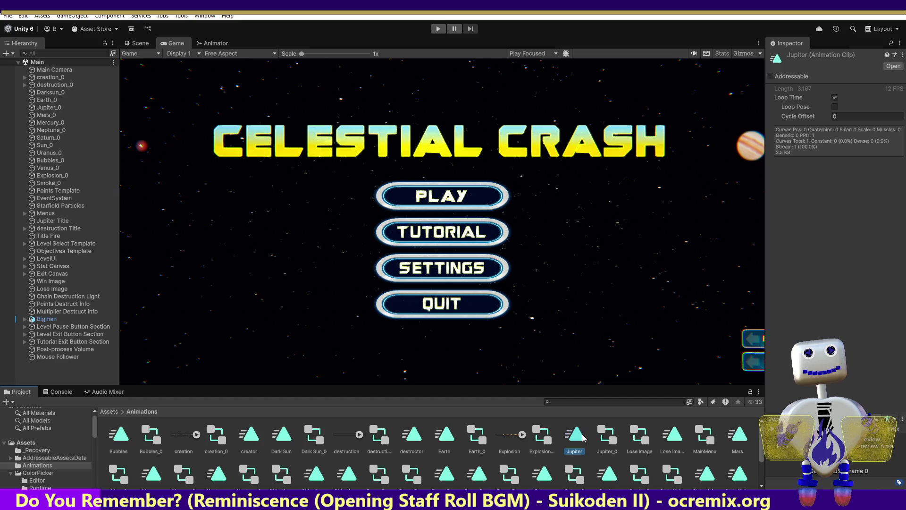
Inspect the Jupiter_0 animator controller and view its Properties window
click(604, 435)
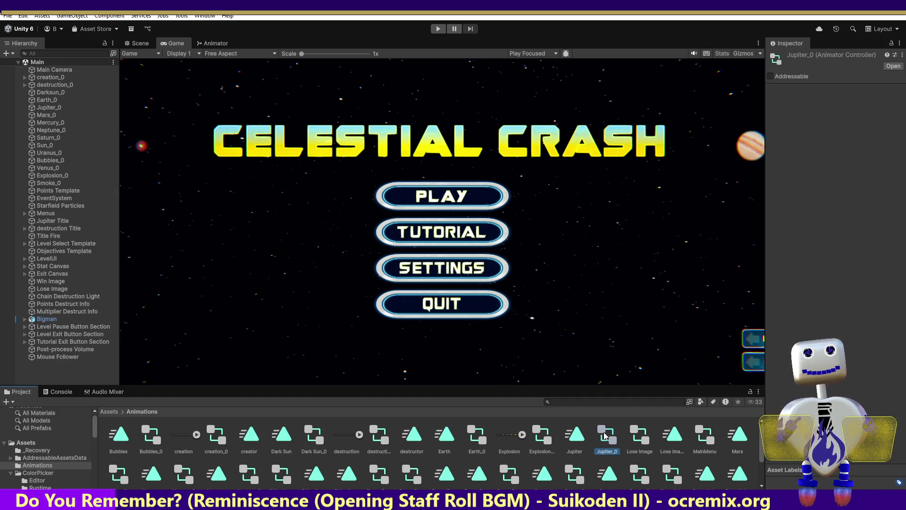
right_click(606, 436)
click(618, 425)
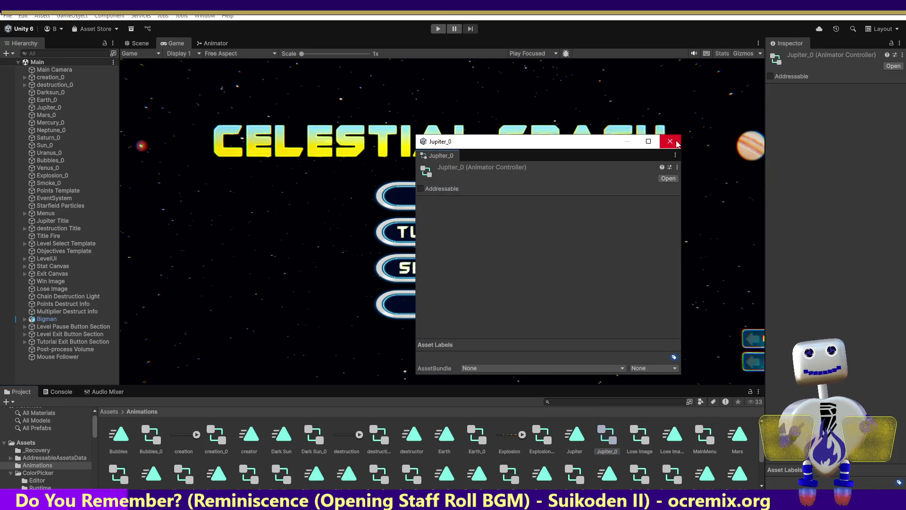
click(670, 141)
Recheck the Jupiter clip (3.167 s, 12 FPS, looping), then select Jupiter Title
click(577, 442)
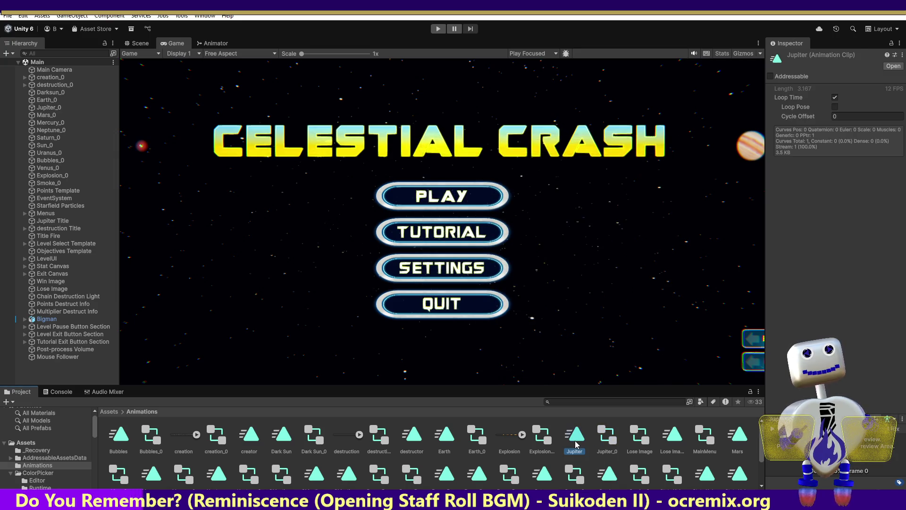
click(893, 66)
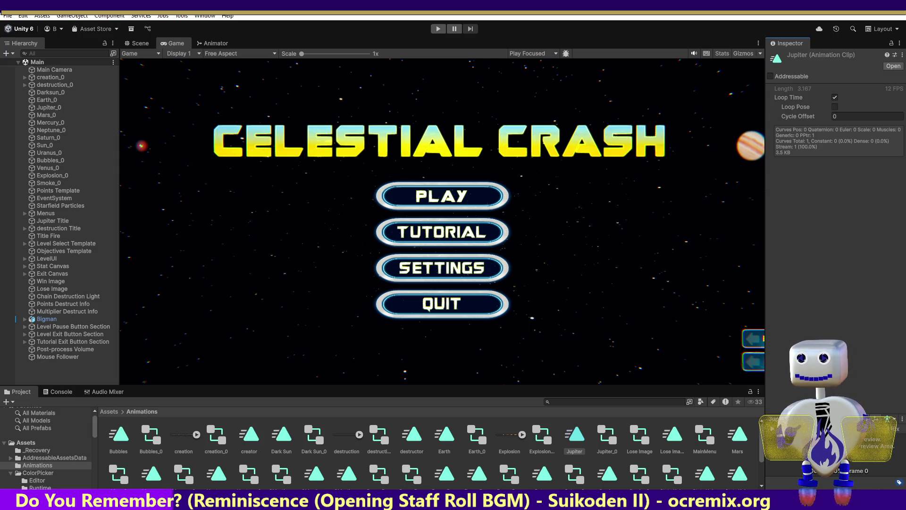
click(60, 222)
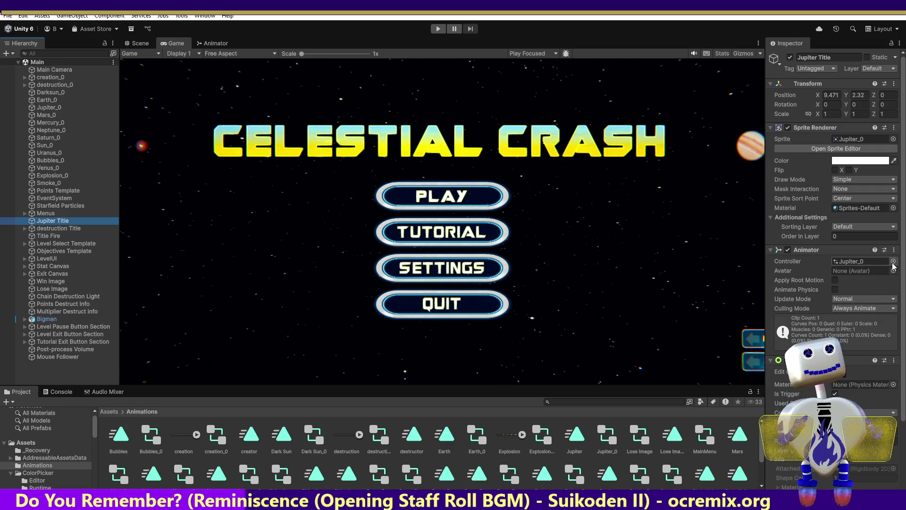
Remove Jupiter Title's existing Animator component and add a new Animator in its place
drag(902, 294, 902, 302)
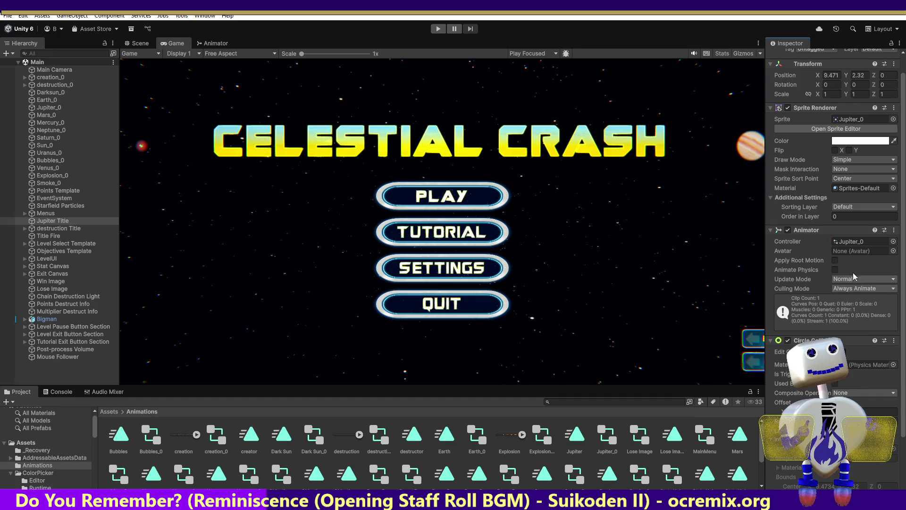
click(896, 233)
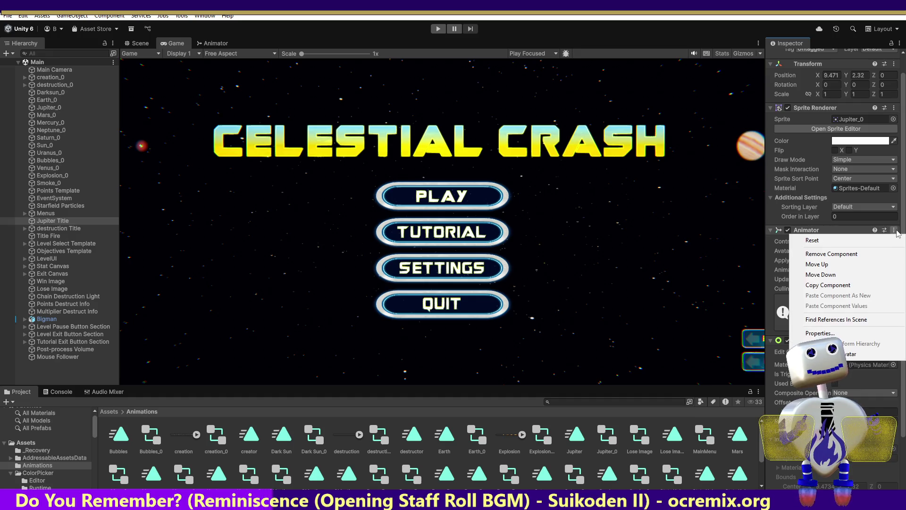
click(820, 253)
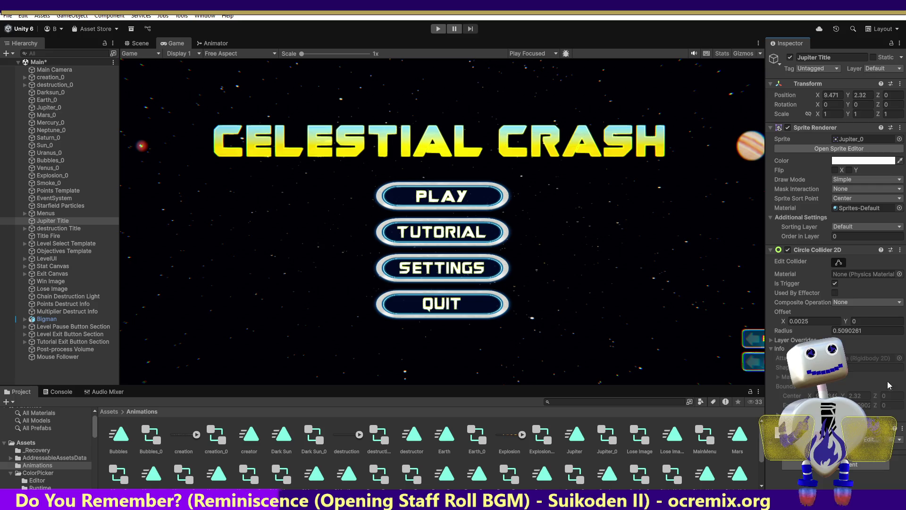
click(886, 464)
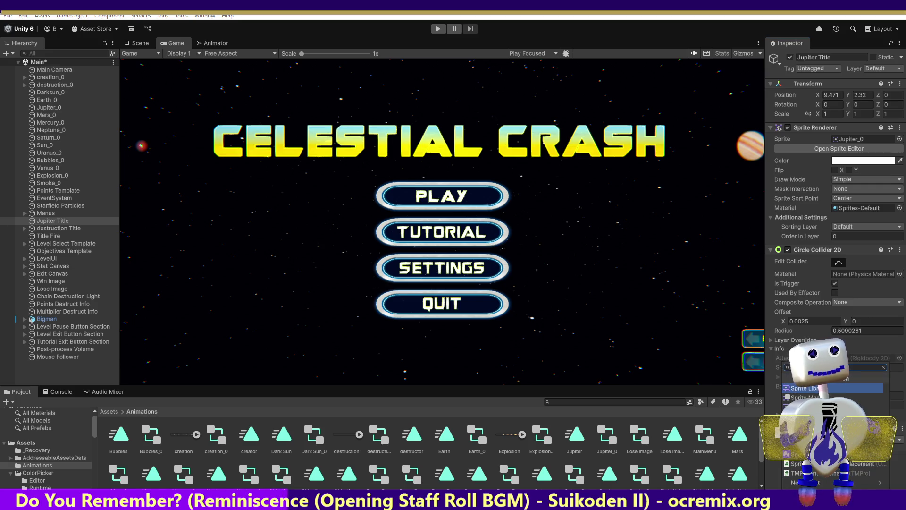
key(BackSpace)
key(BackSpace)
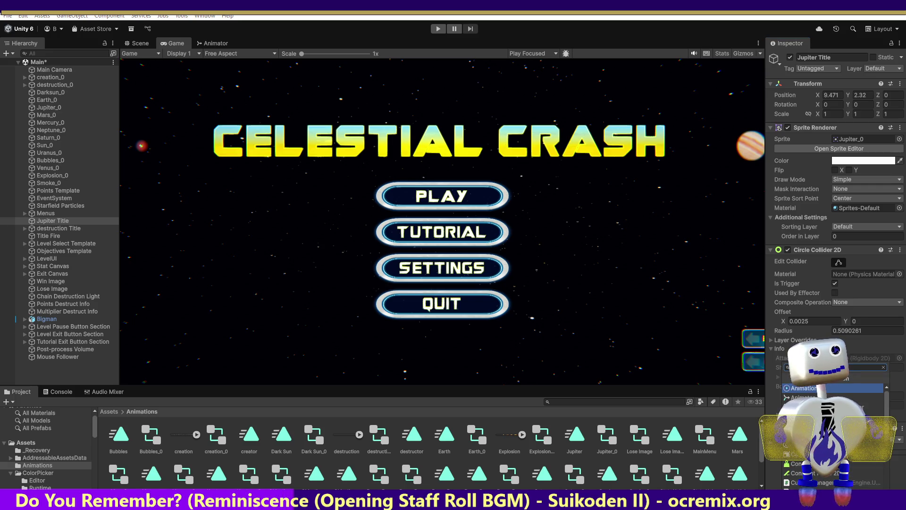
key(Down)
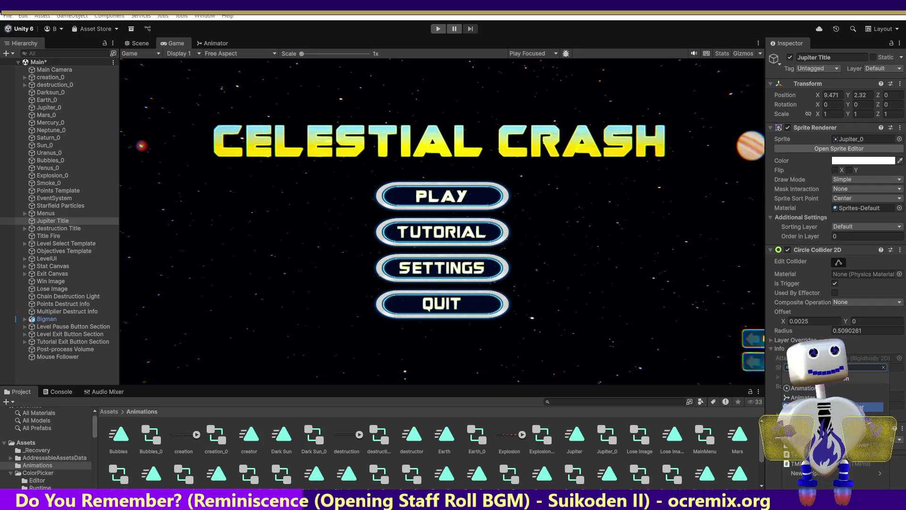
key(Return)
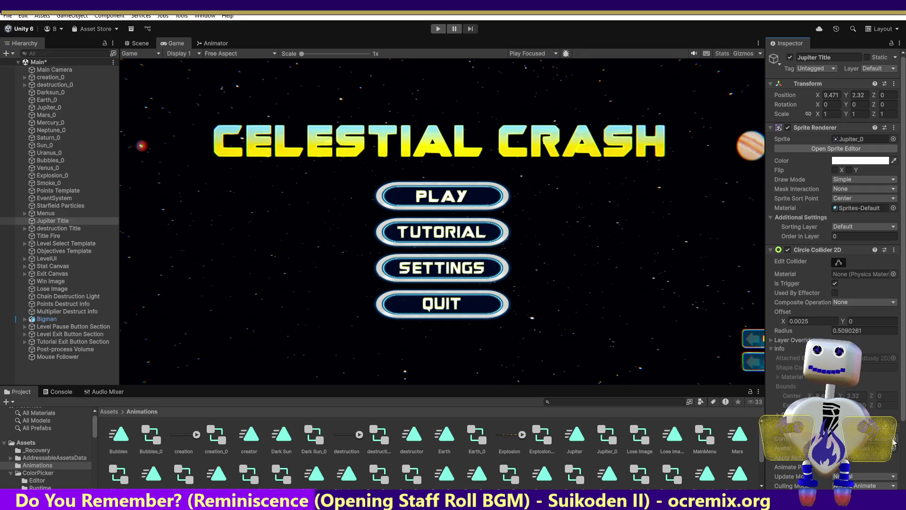
Review the Jupiter clip, Jupiter Title and Jupiter_0 controller, then enter Play Mode
click(577, 440)
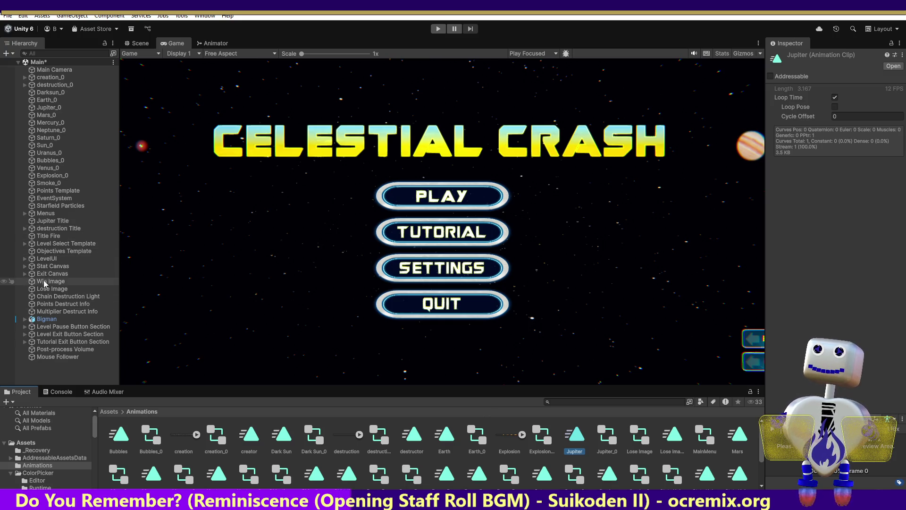
click(53, 220)
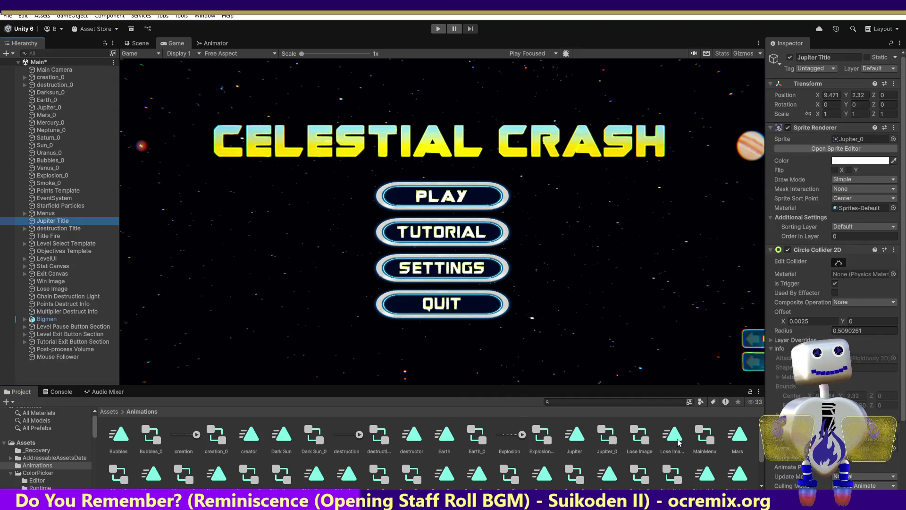
click(606, 439)
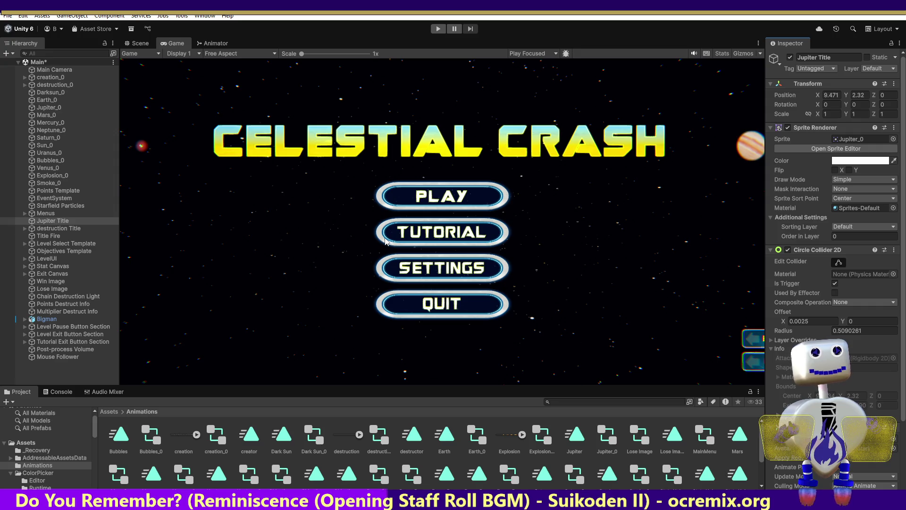
click(437, 28)
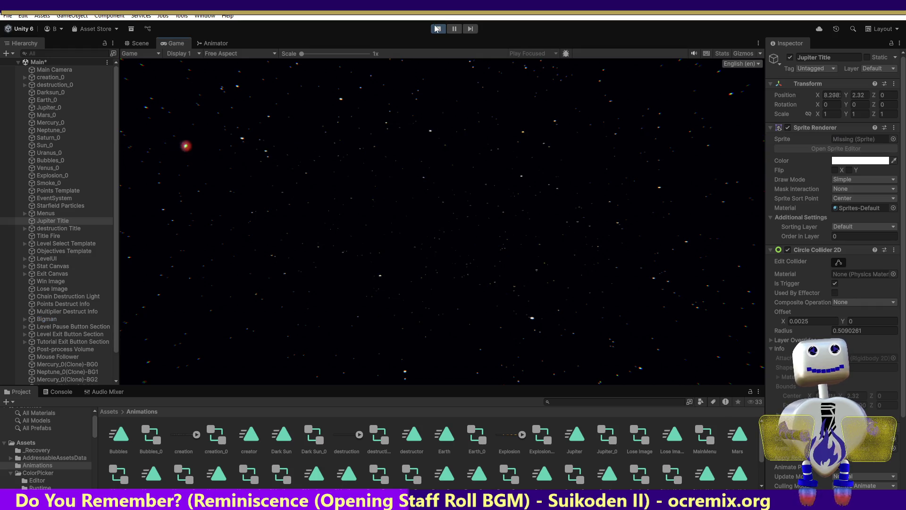
Exit Play Mode to stop the Celestial Crash menu test
click(437, 28)
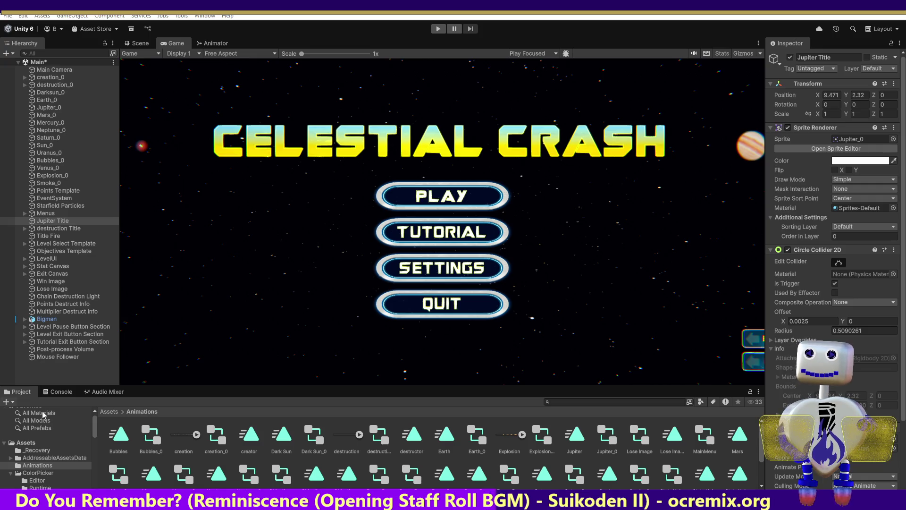
Browse to the Images folder and select the Jupiter texture (Sprite 2D and UI, Multiple mode)
scroll(97, 431, down, 5)
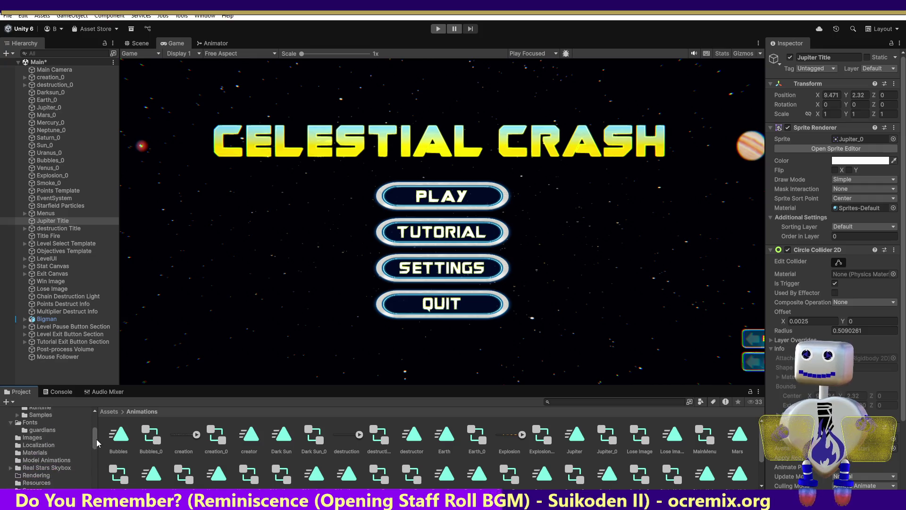
click(28, 463)
click(29, 468)
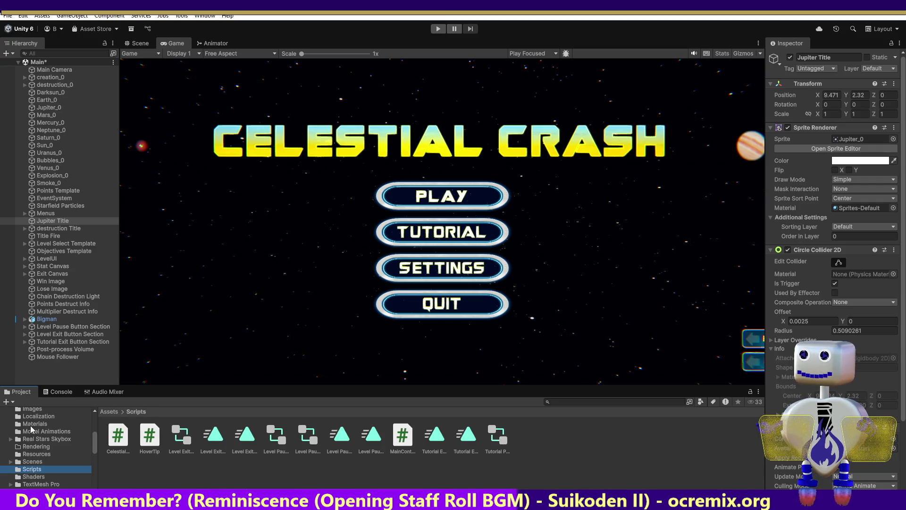
click(36, 477)
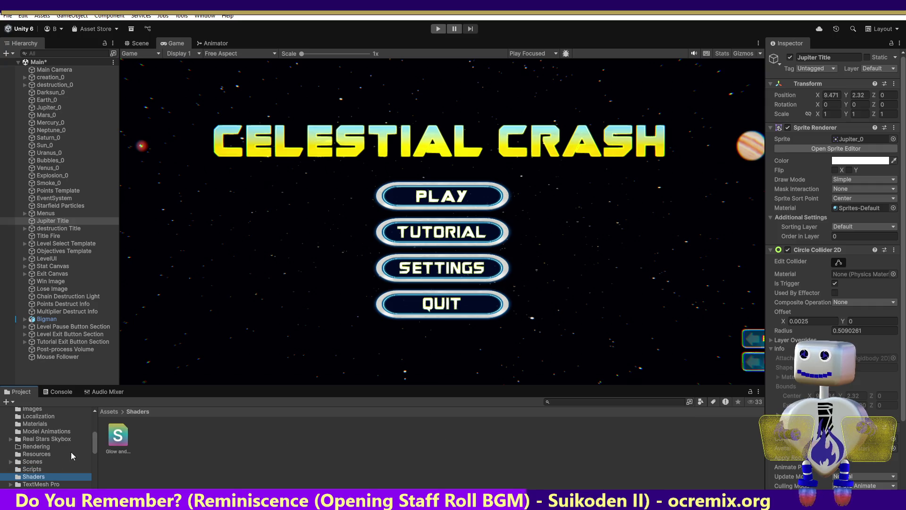
scroll(95, 446, down, 1)
scroll(94, 446, up, 5)
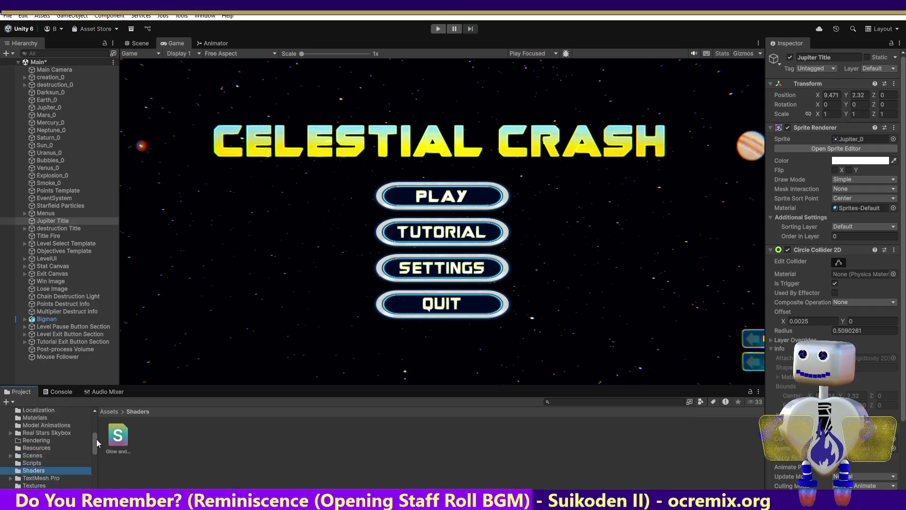
scroll(98, 430, down, 3)
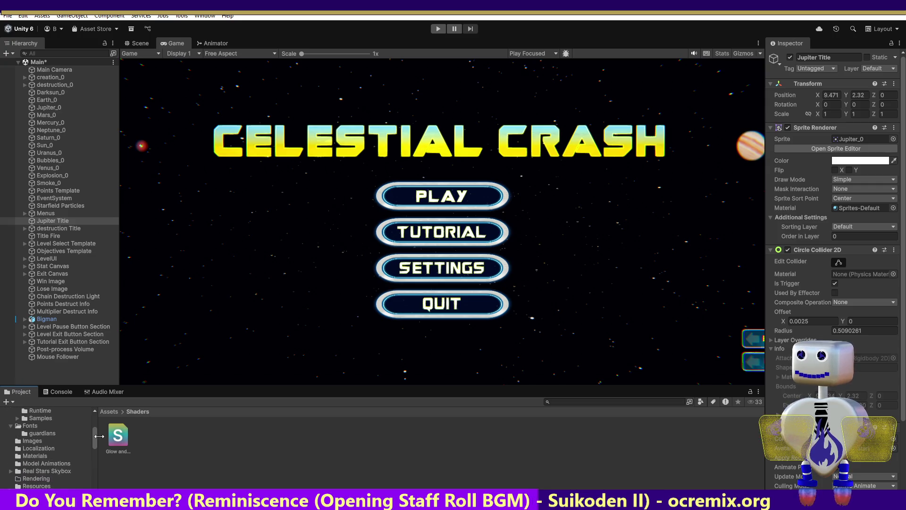
scroll(99, 434, up, 3)
scroll(48, 444, down, 3)
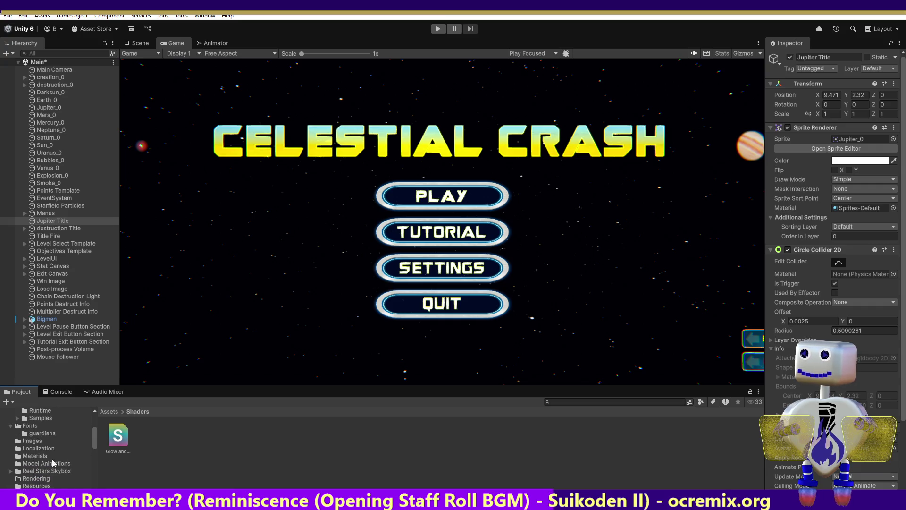
click(28, 441)
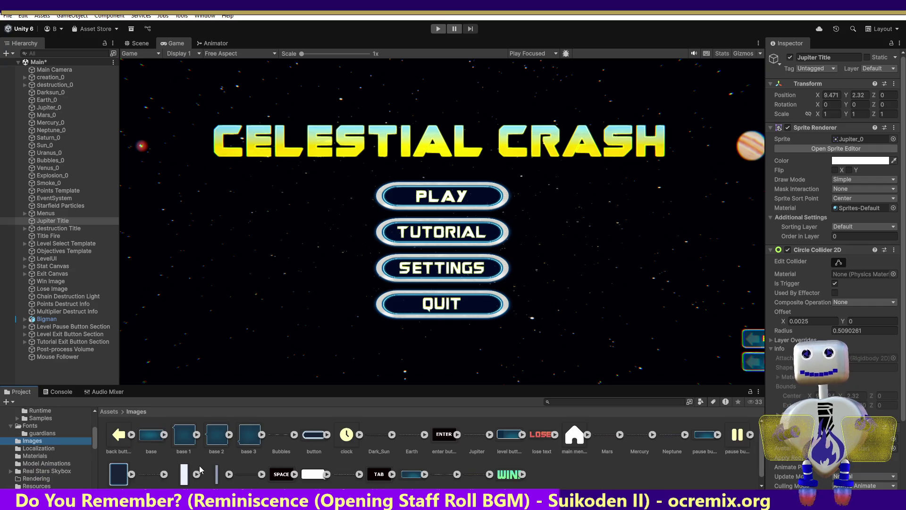
click(472, 438)
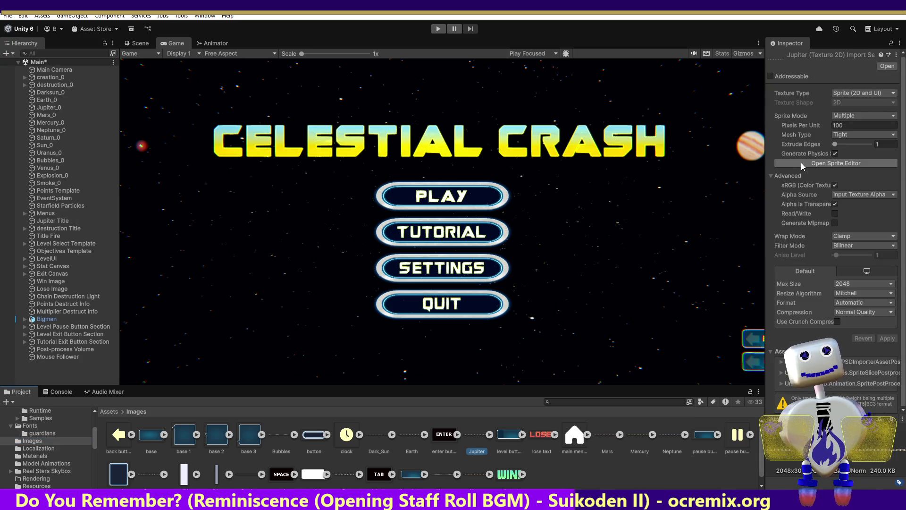
click(801, 162)
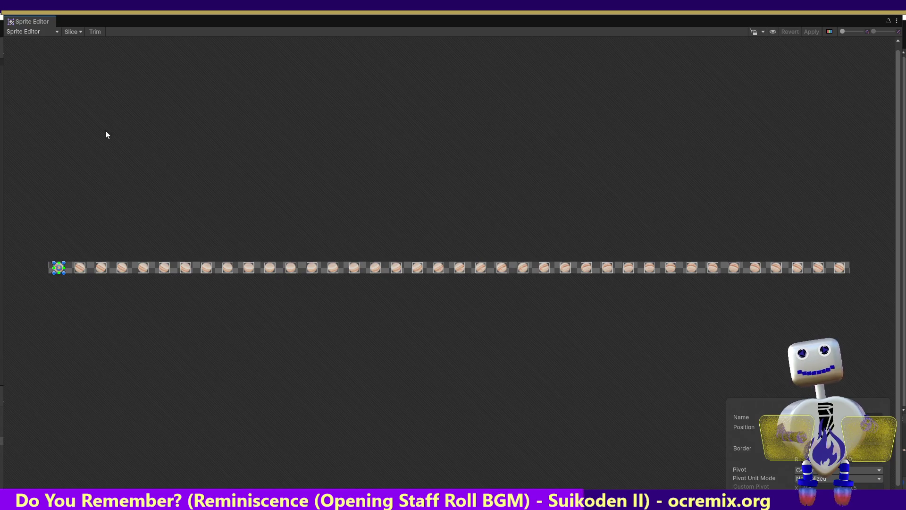
click(79, 29)
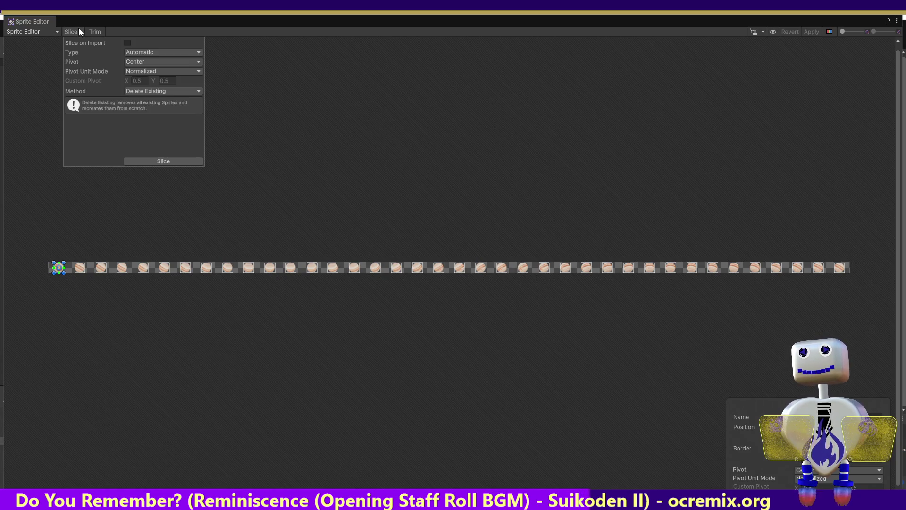
click(157, 158)
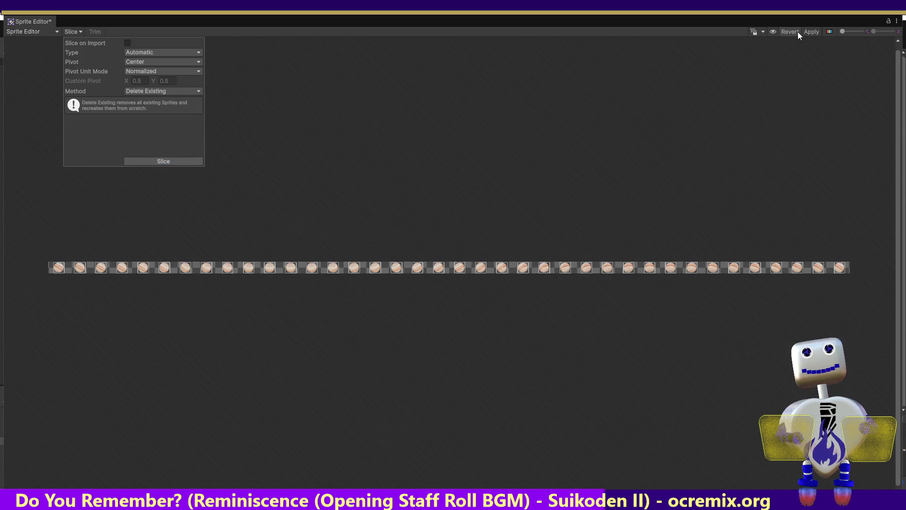
click(811, 32)
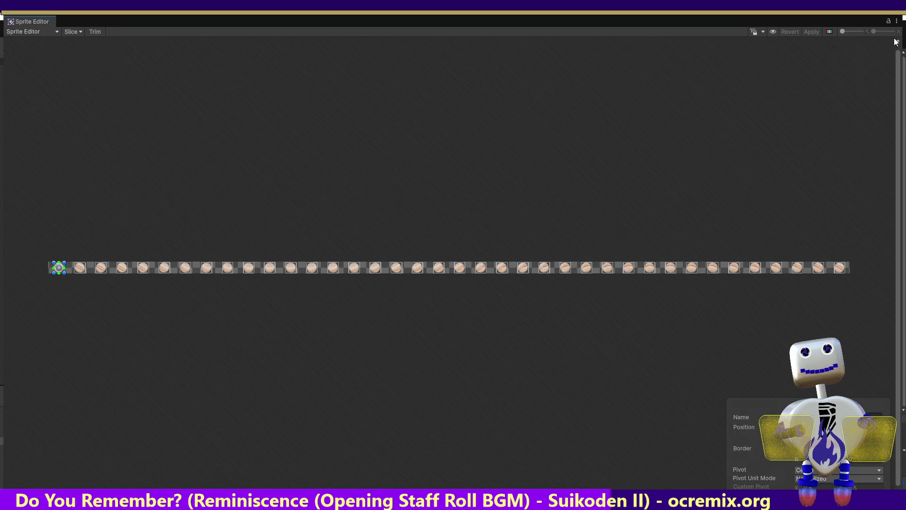
click(902, 17)
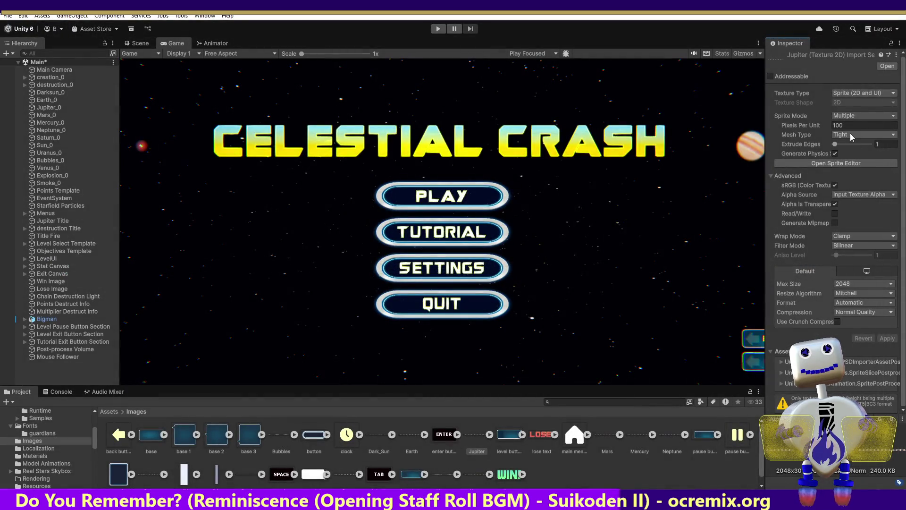
Clear Jupiter Title's sprite, reassign Jupiter_0 from the Jupiter asset, and start Play Mode
click(52, 221)
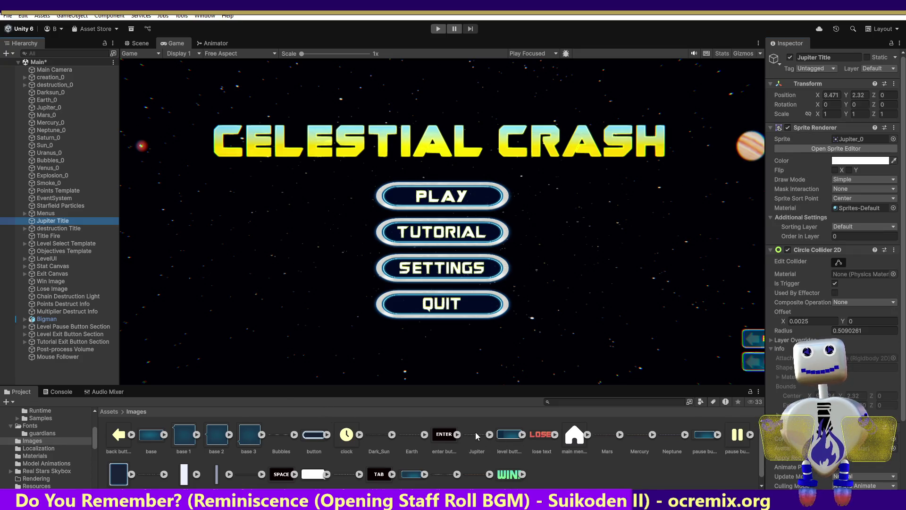
click(893, 139)
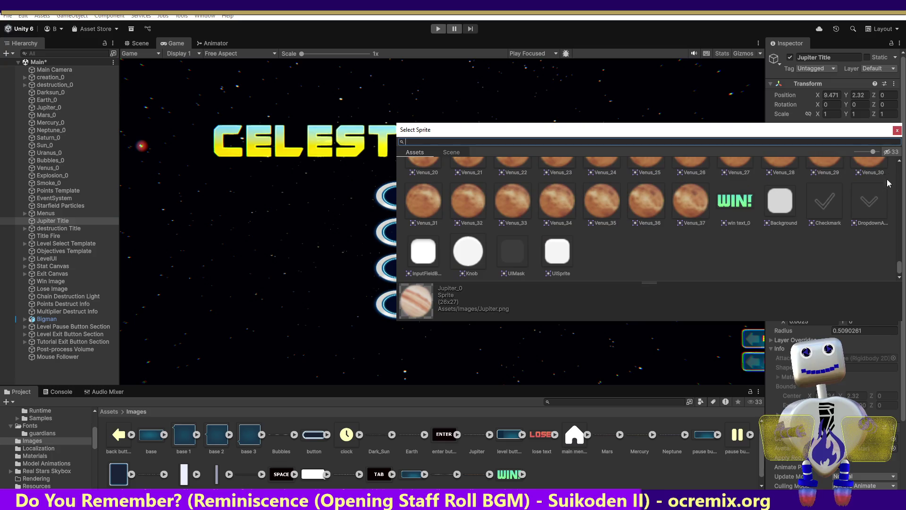
drag(901, 273, 899, 163)
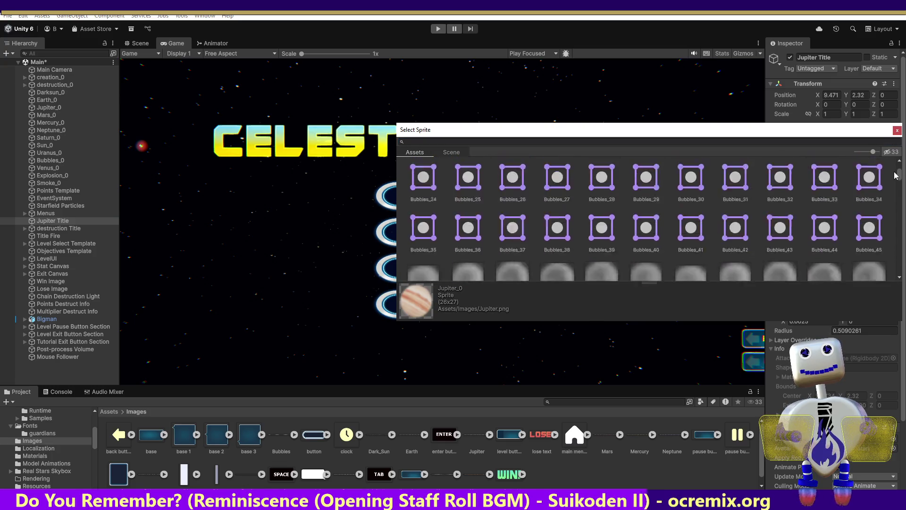
double_click(427, 175)
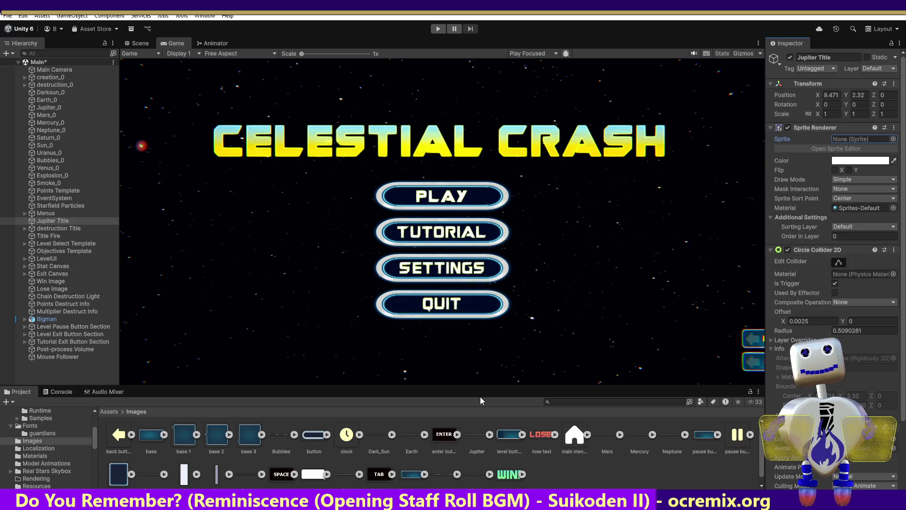
mouse_move(471, 442)
mouse_down()
mouse_move(803, 161)
mouse_move(857, 139)
mouse_up()
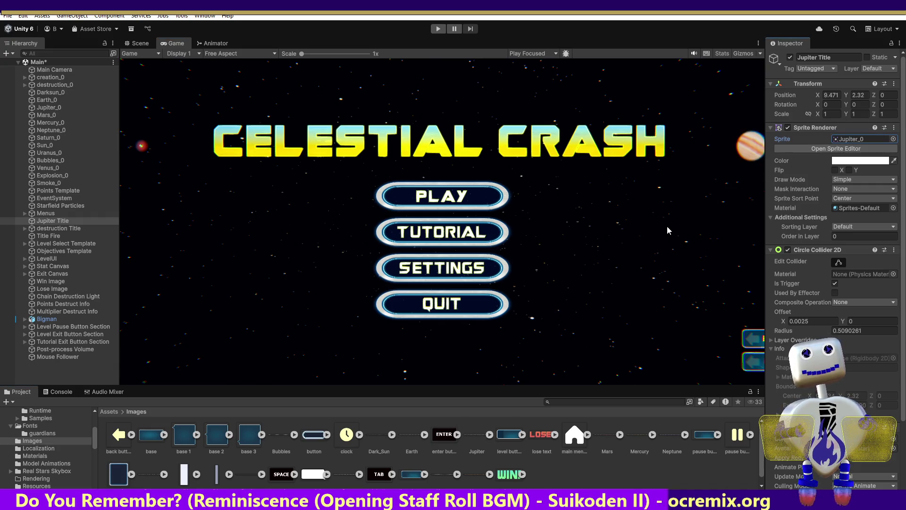
click(438, 28)
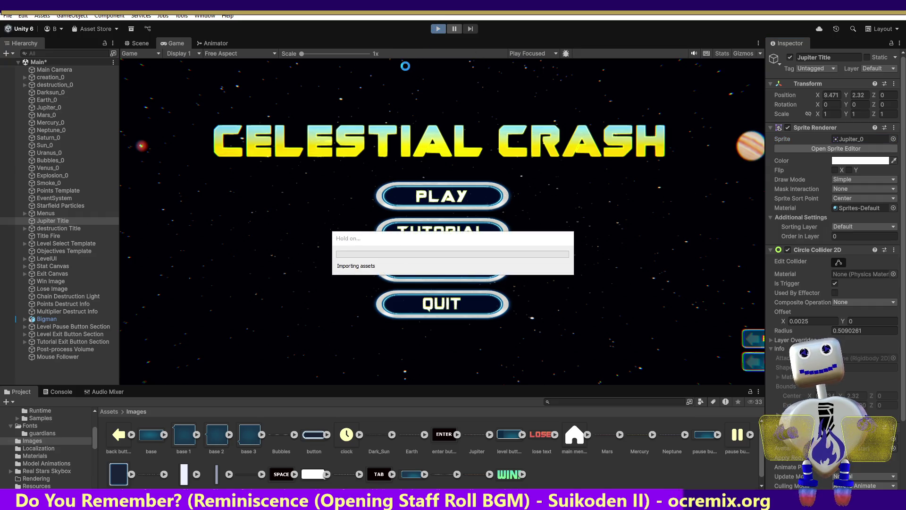
Click the running menu, stop Play Mode, and reselect the Jupiter texture's import settings
click(406, 69)
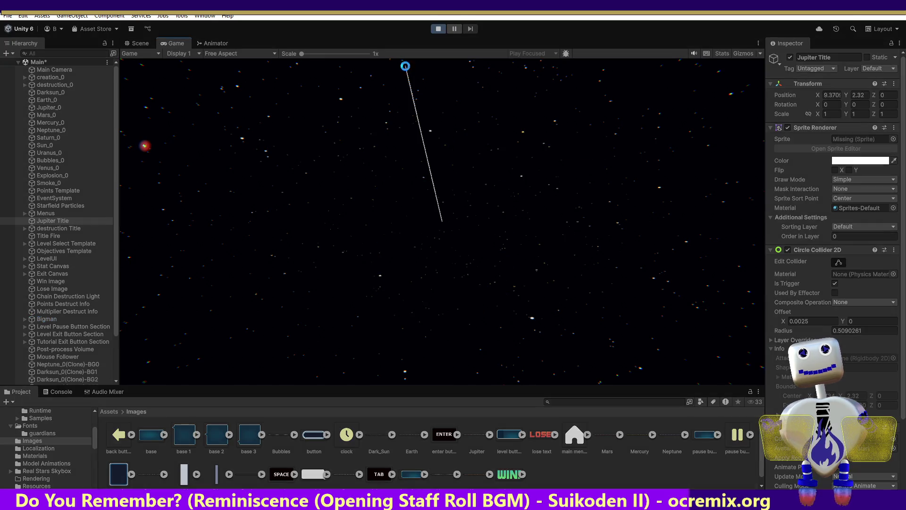
click(439, 28)
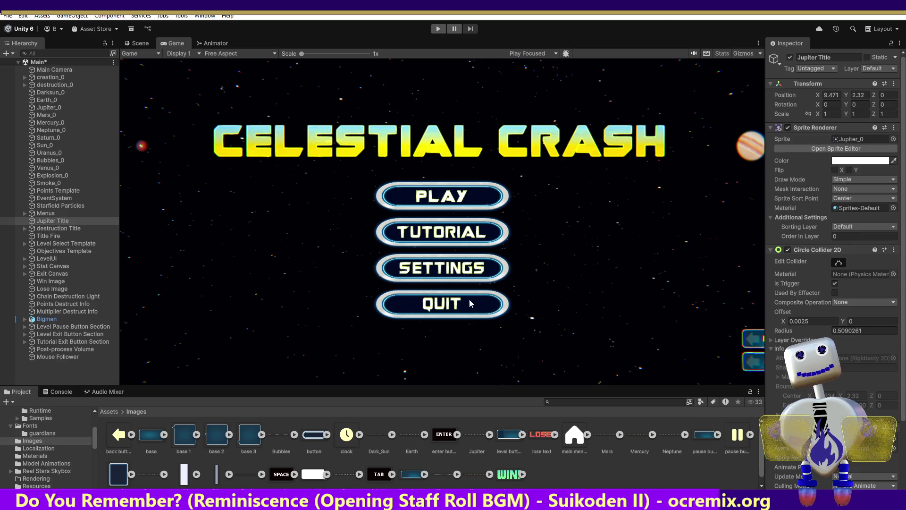
click(477, 451)
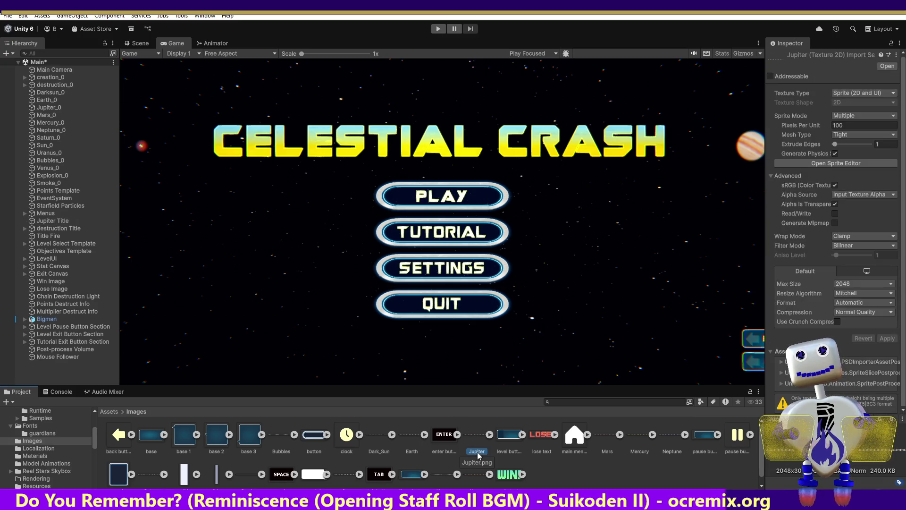